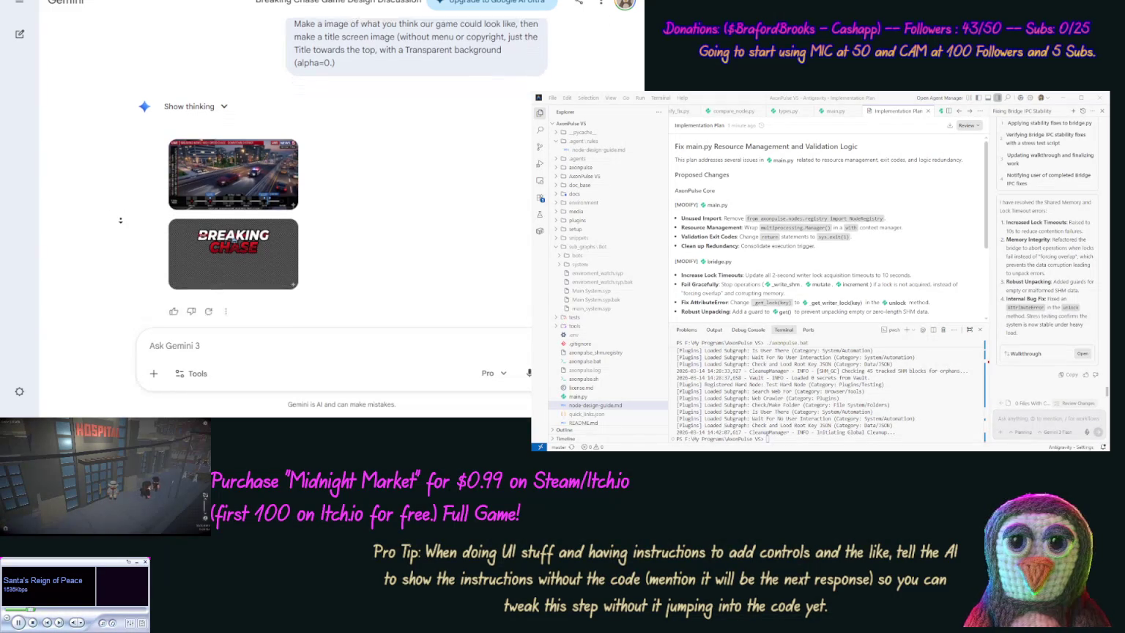
View the BREAKING CHASE title image at full size, then open a new browser tab.
mouse_move(229, 247)
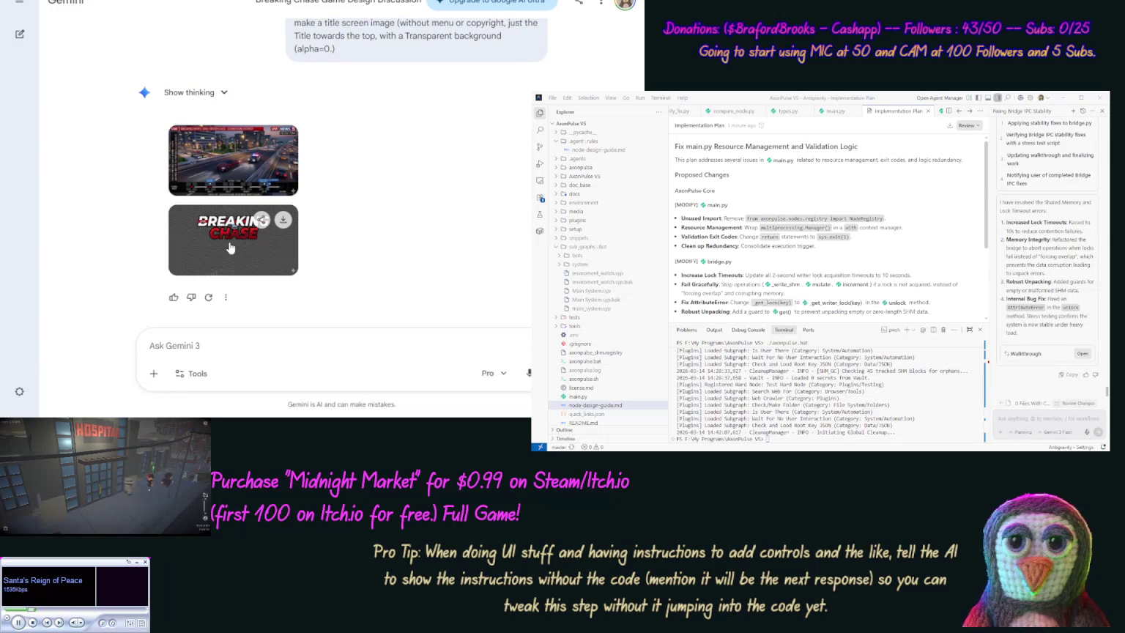
left_click(230, 248)
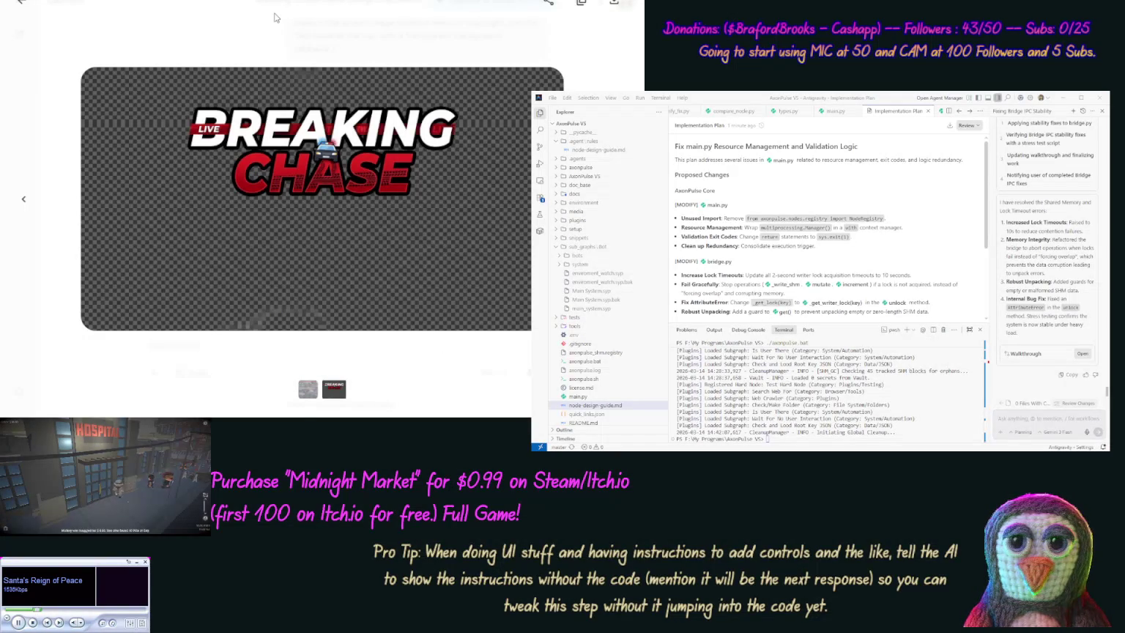
key("ctrl+t")
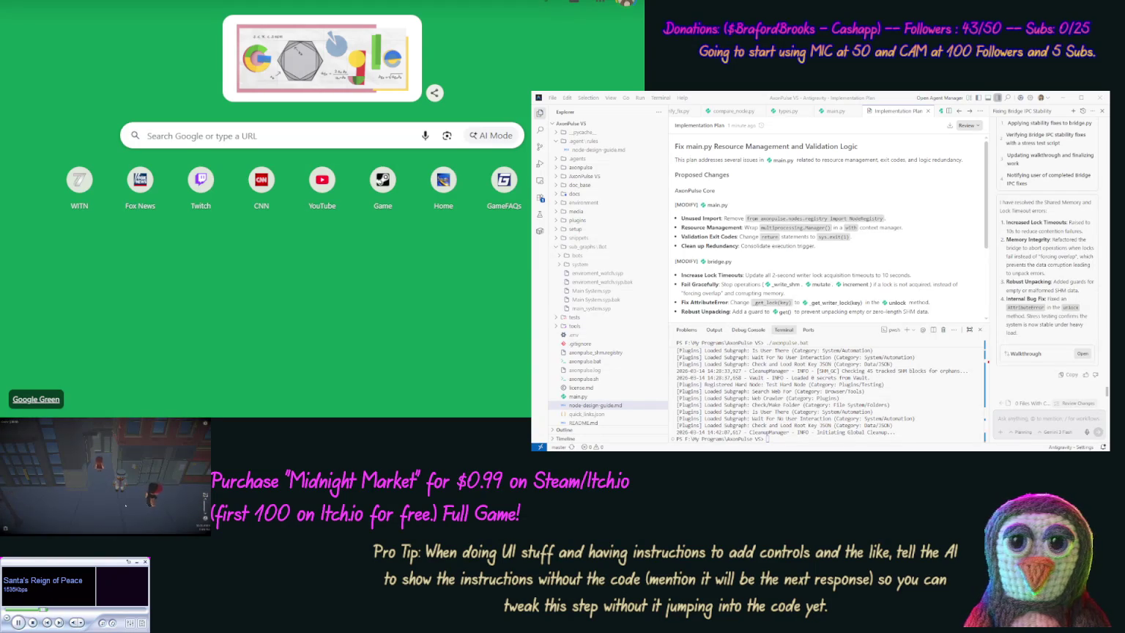
Switch to ChatGPT, discard the accidental conversation and clear it to a fresh empty chat.
key("ctrl+Tab")
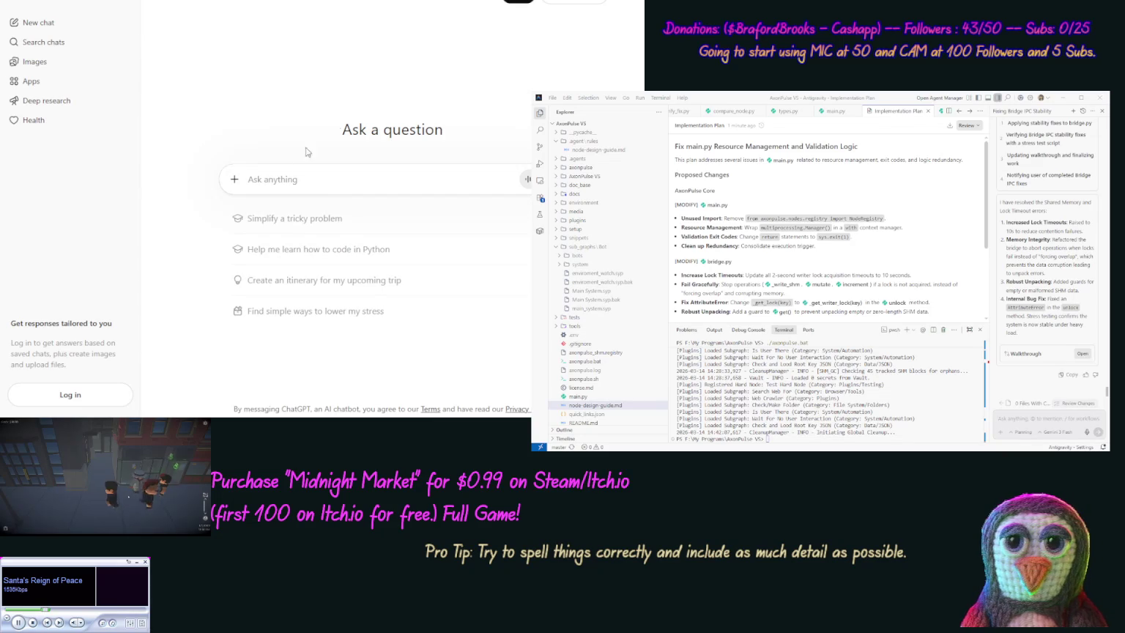
left_click(234, 179)
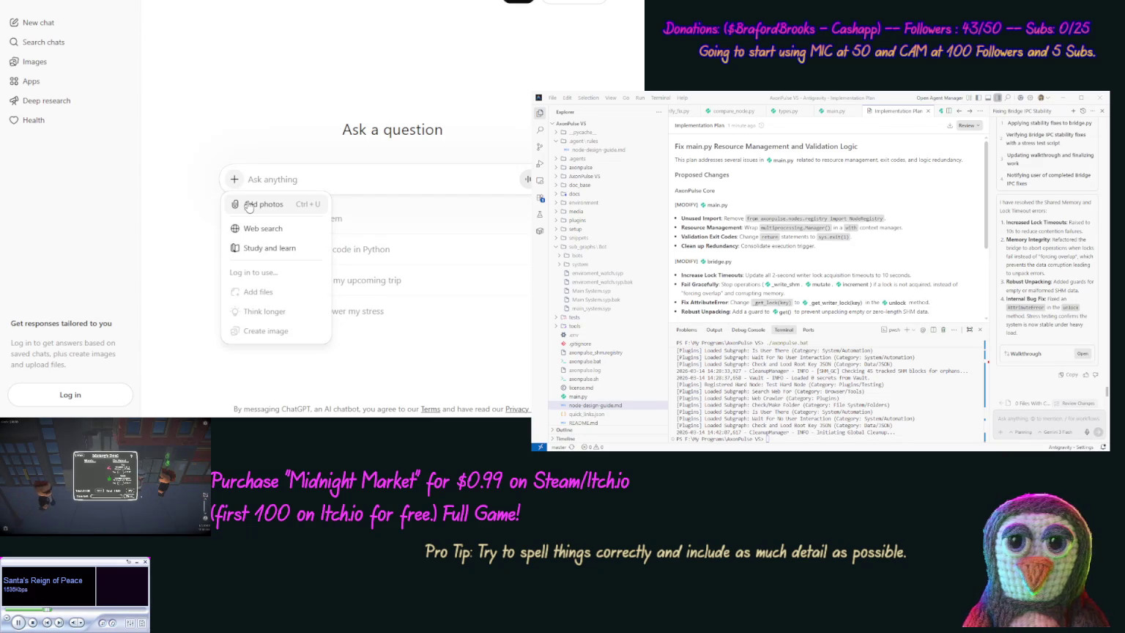
left_click(345, 218)
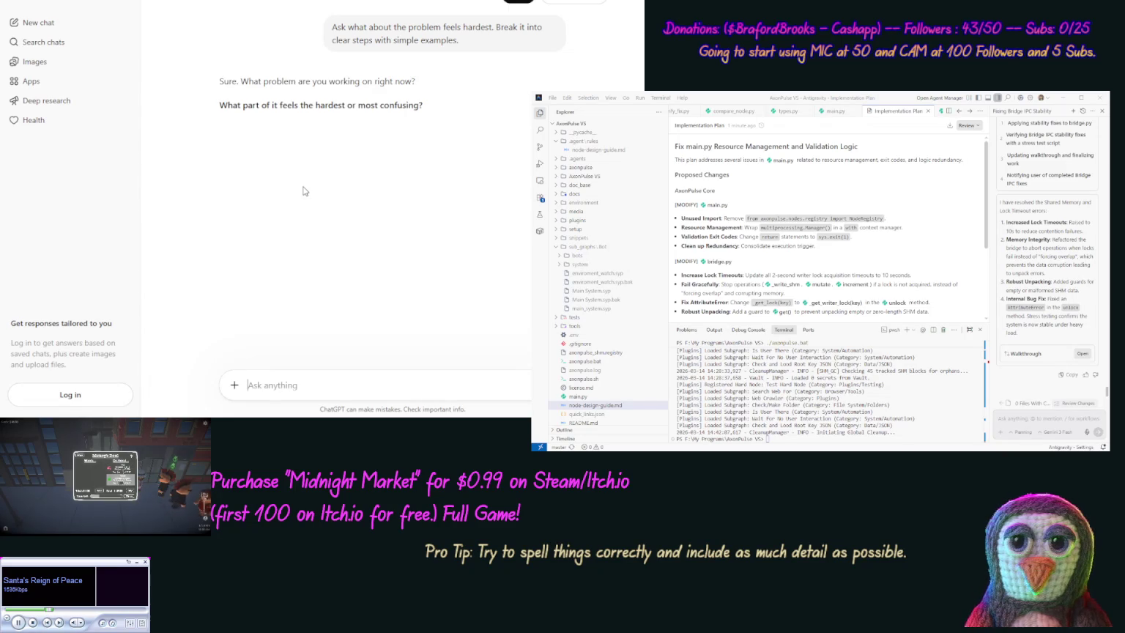
left_click(35, 22)
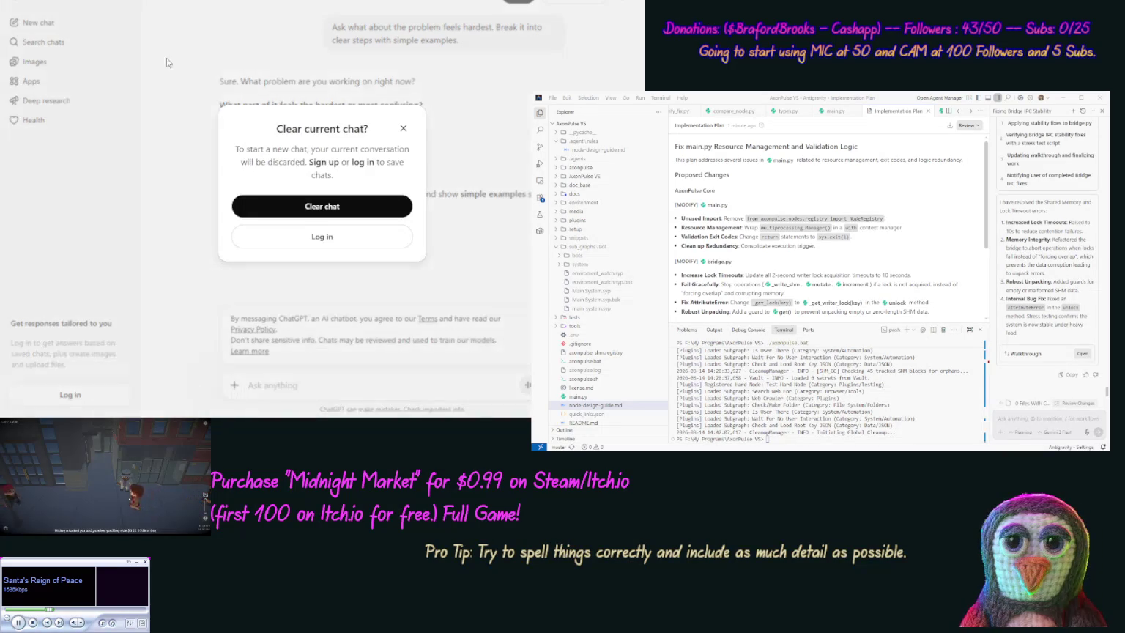
left_click(353, 205)
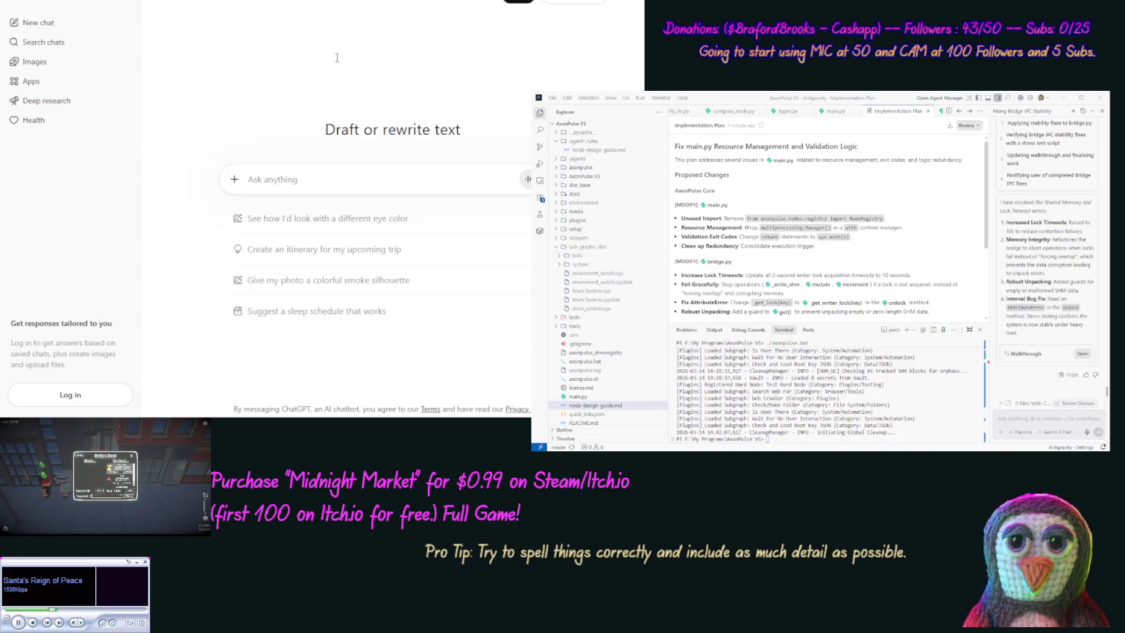
Paste the BREAKING CHASE image and send a request to redo it on a 'transparent' alpha-0 background.
key("ctrl+v")
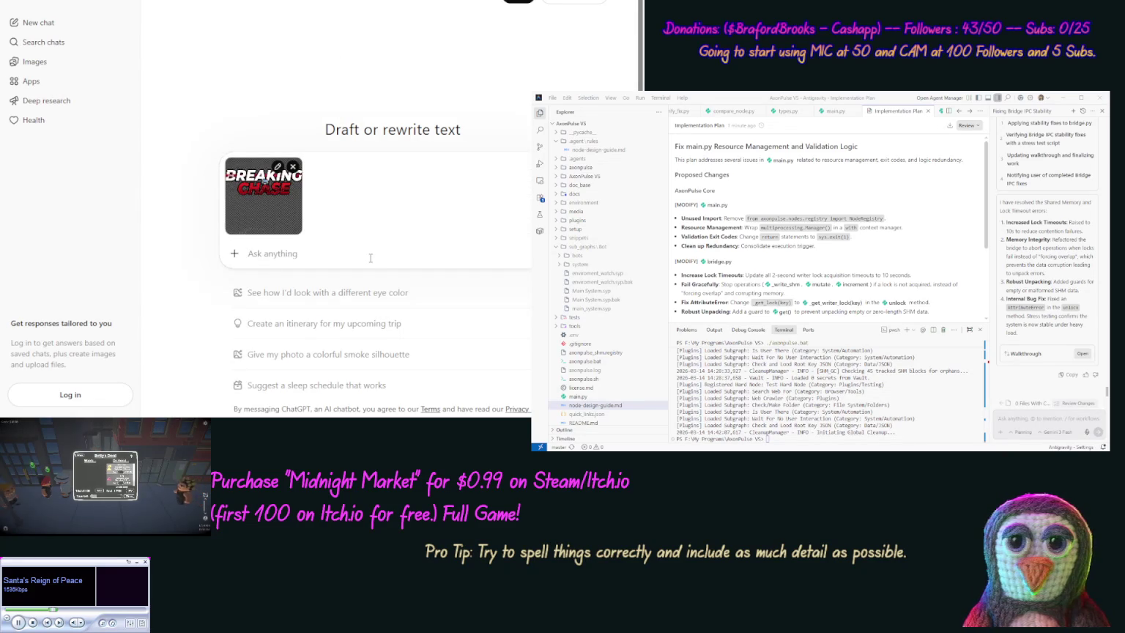
type("REdo")
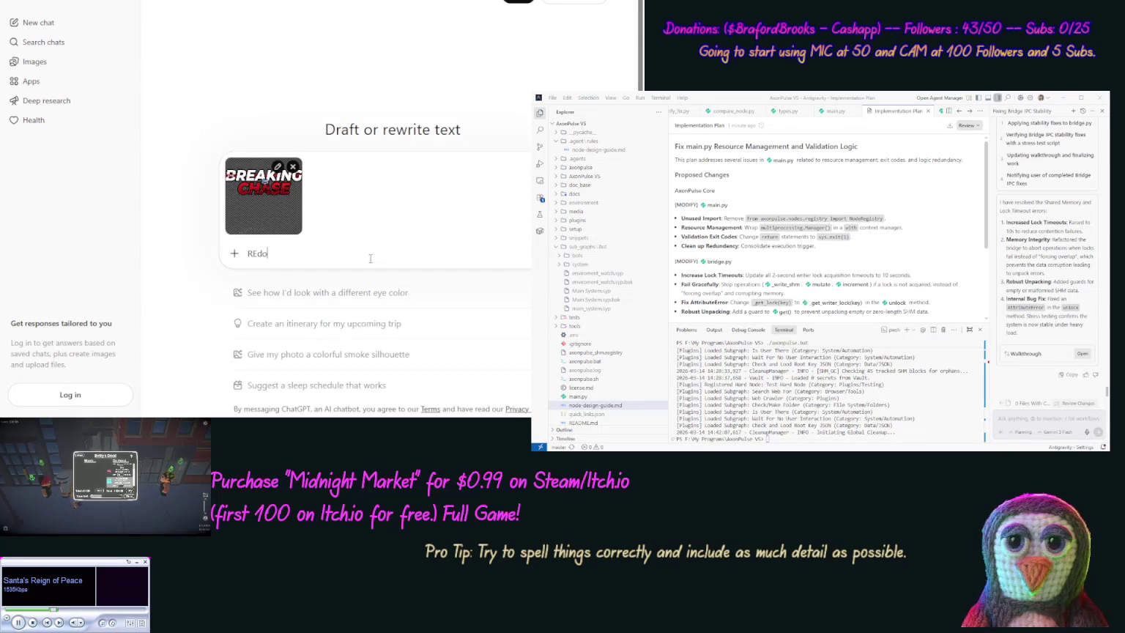
type(" this image")
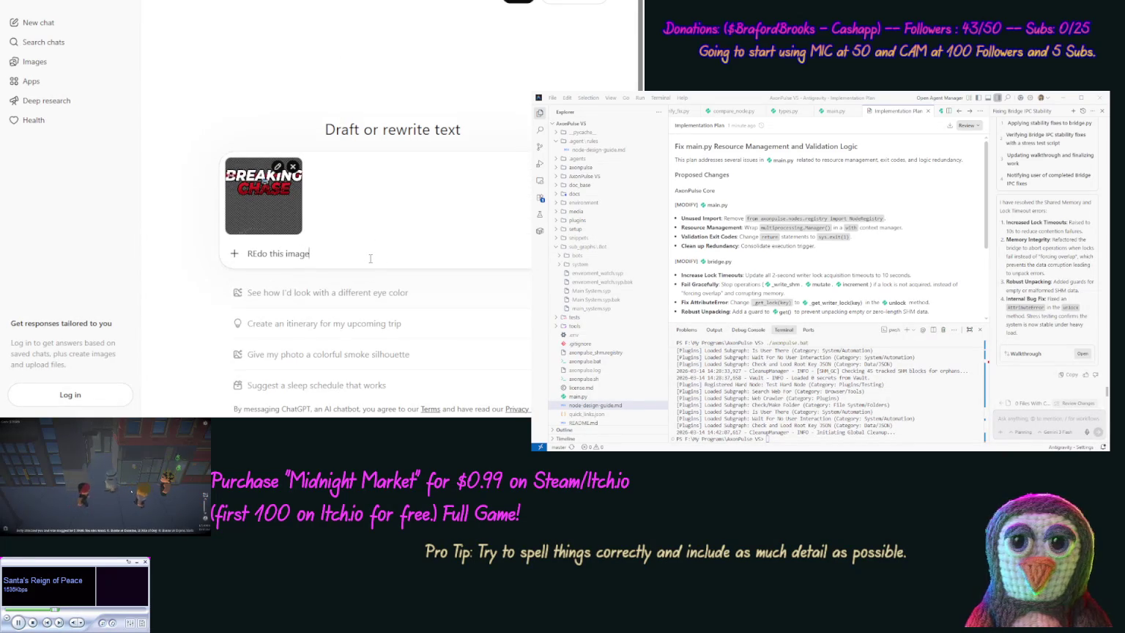
type("with a traspar")
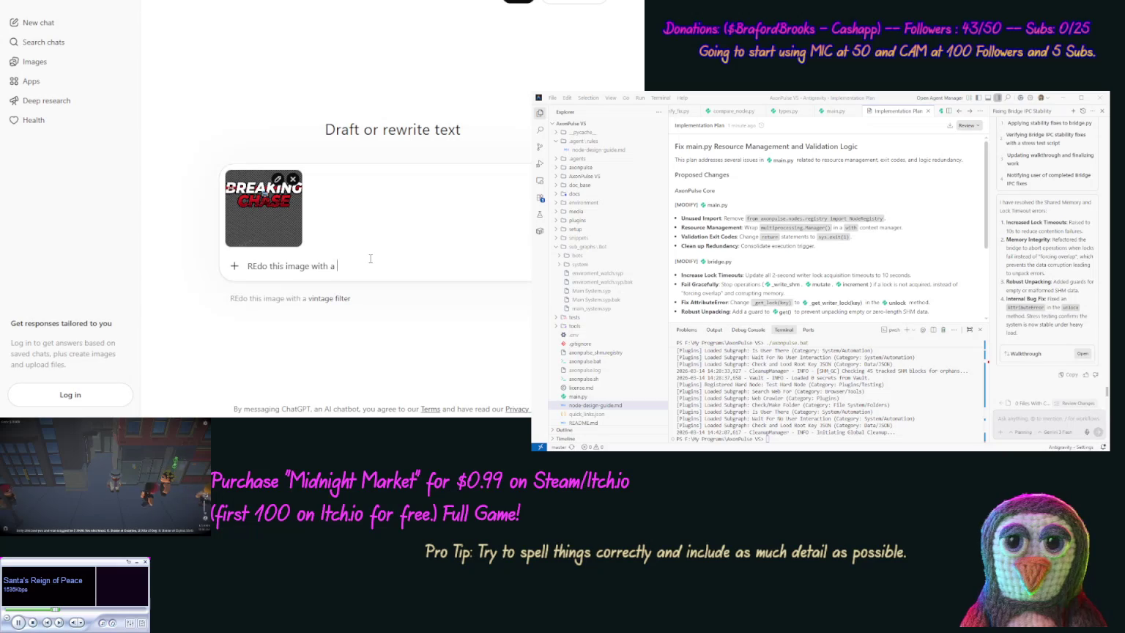
type("eent")
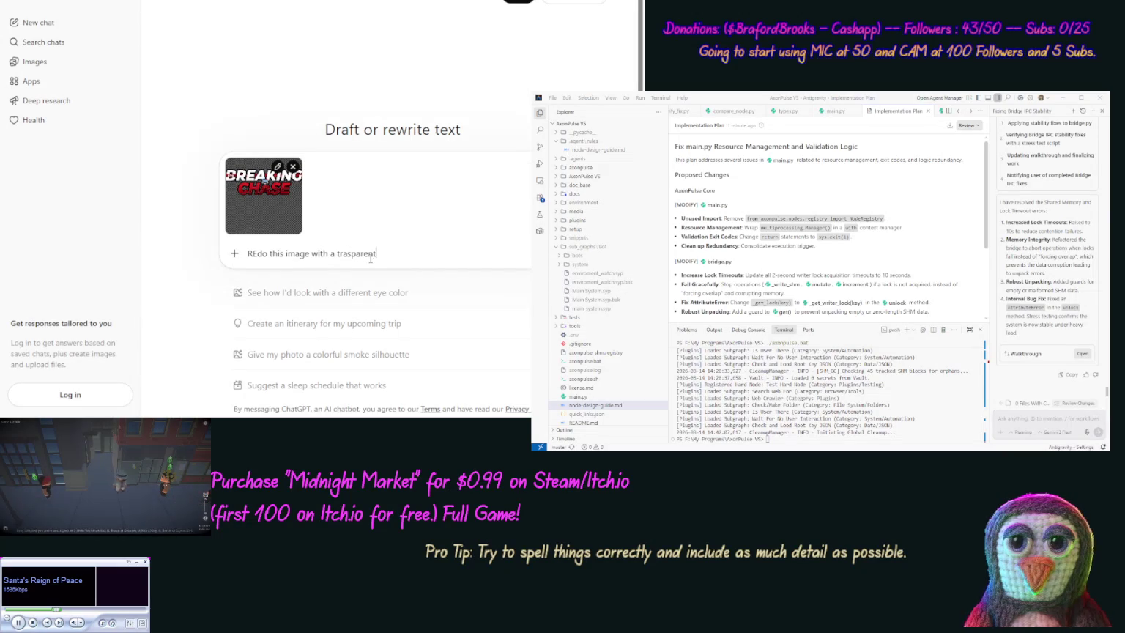
type("ackground")
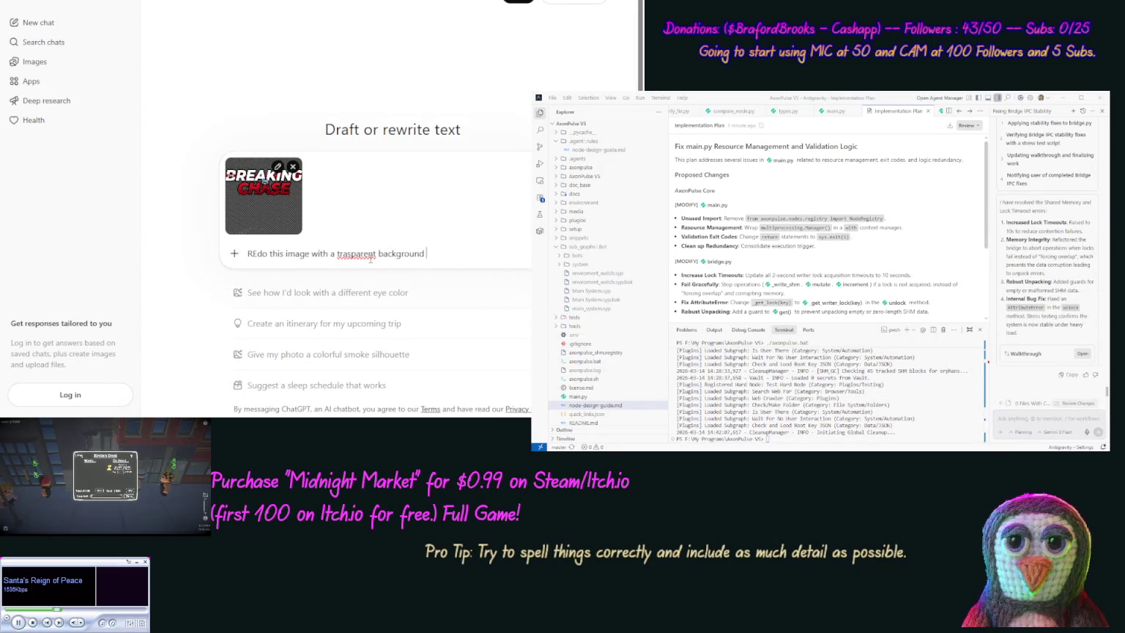
type("(alpha=0)")
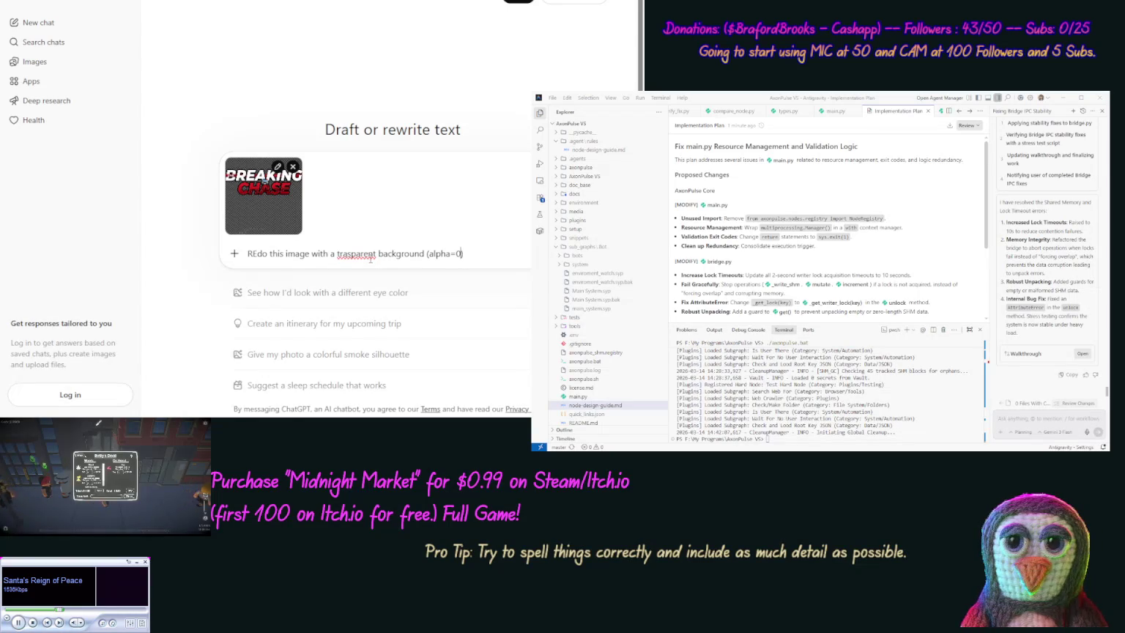
double_click(359, 254)
type("transparent")
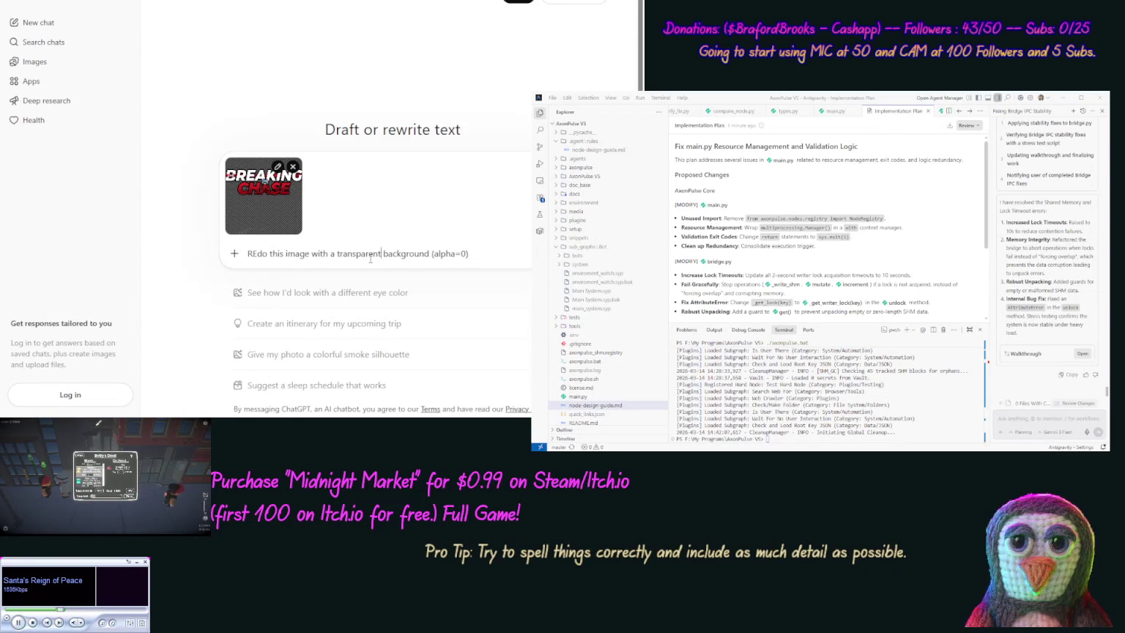
key("Return")
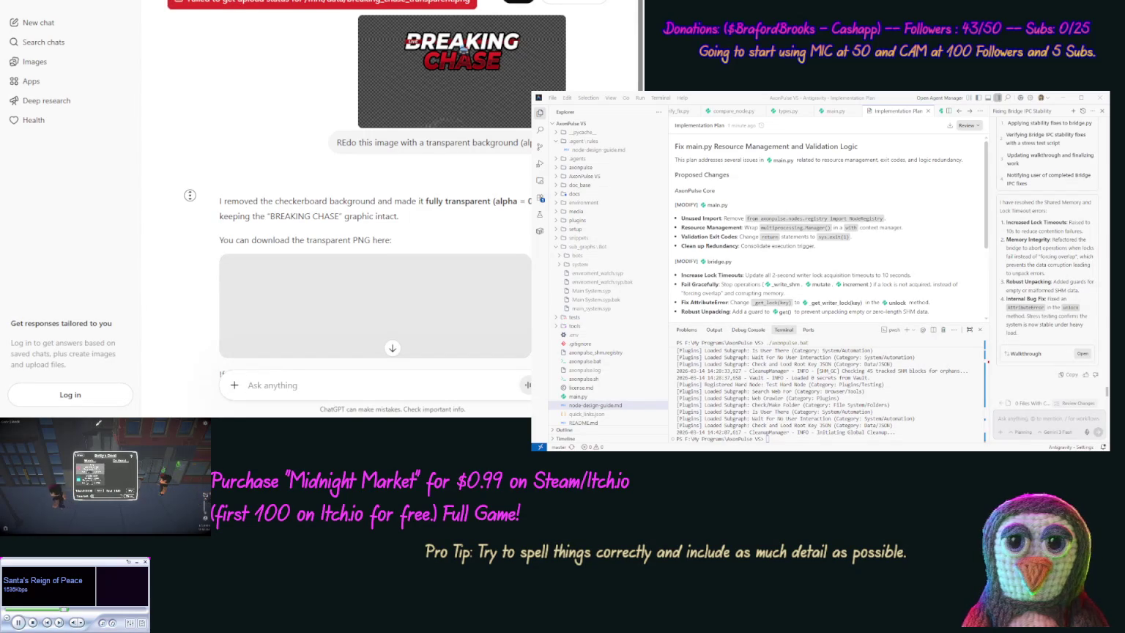
Send 'Try that again, and generate the new image yourself.' and read through ChatGPT's answer.
scroll(189, 195, "down", 3)
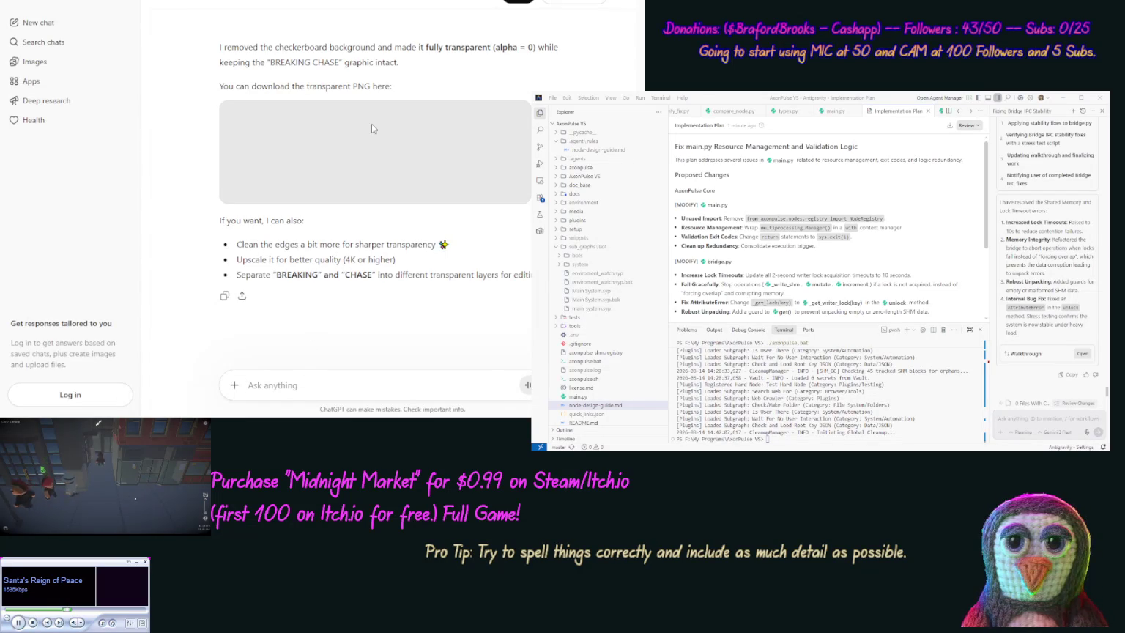
type("Try tha")
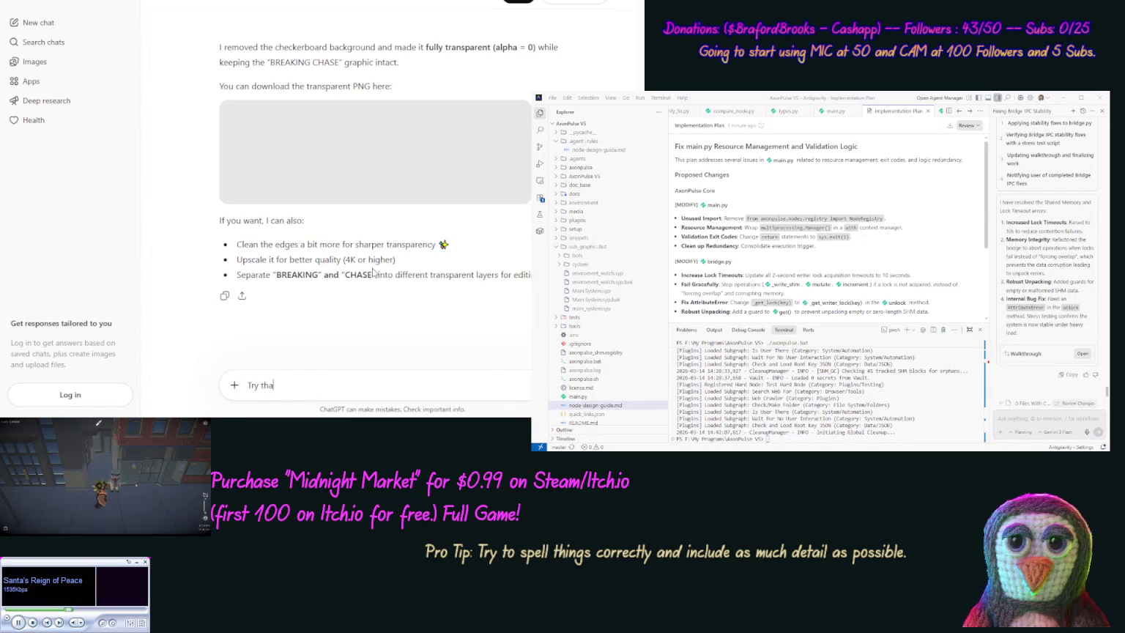
type("t again")
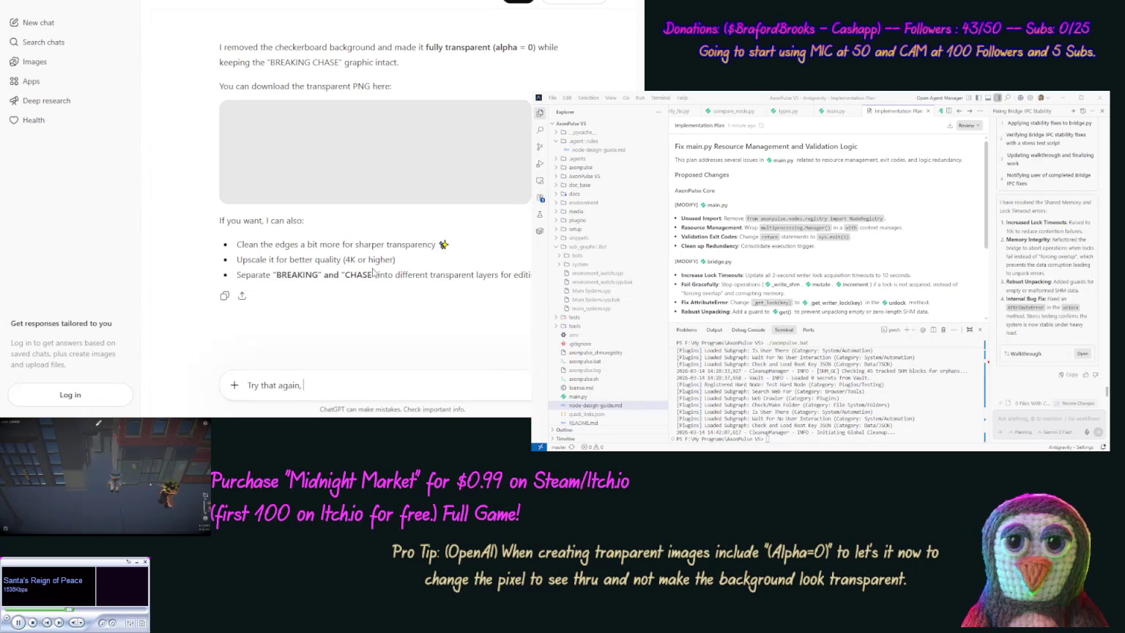
type(", and generate the n")
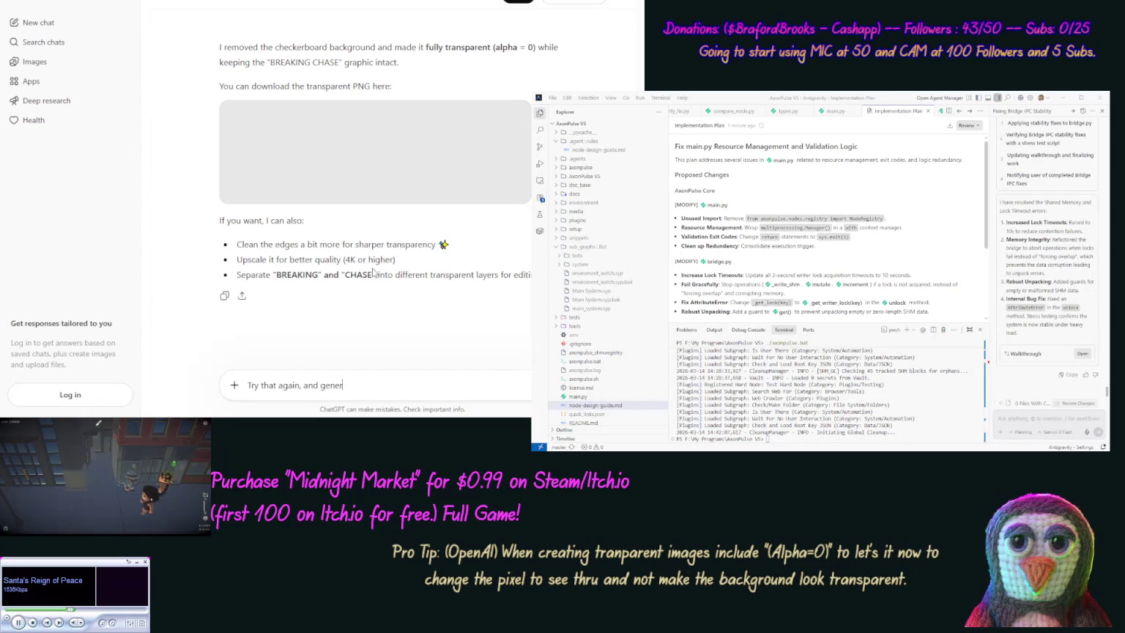
type("ew i")
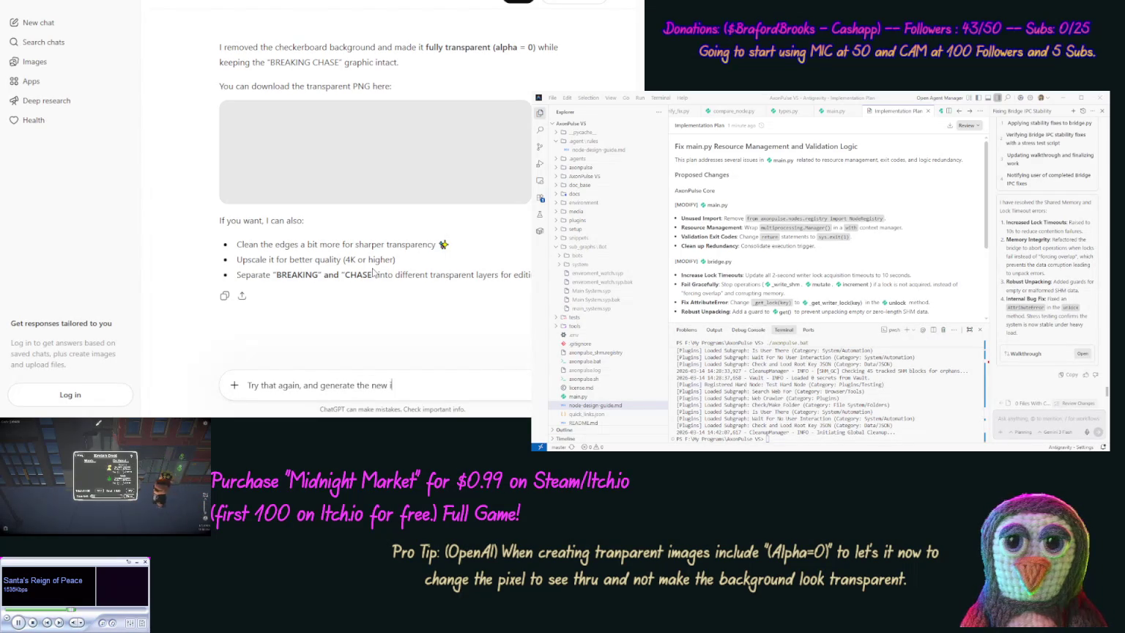
type("mage yourself.")
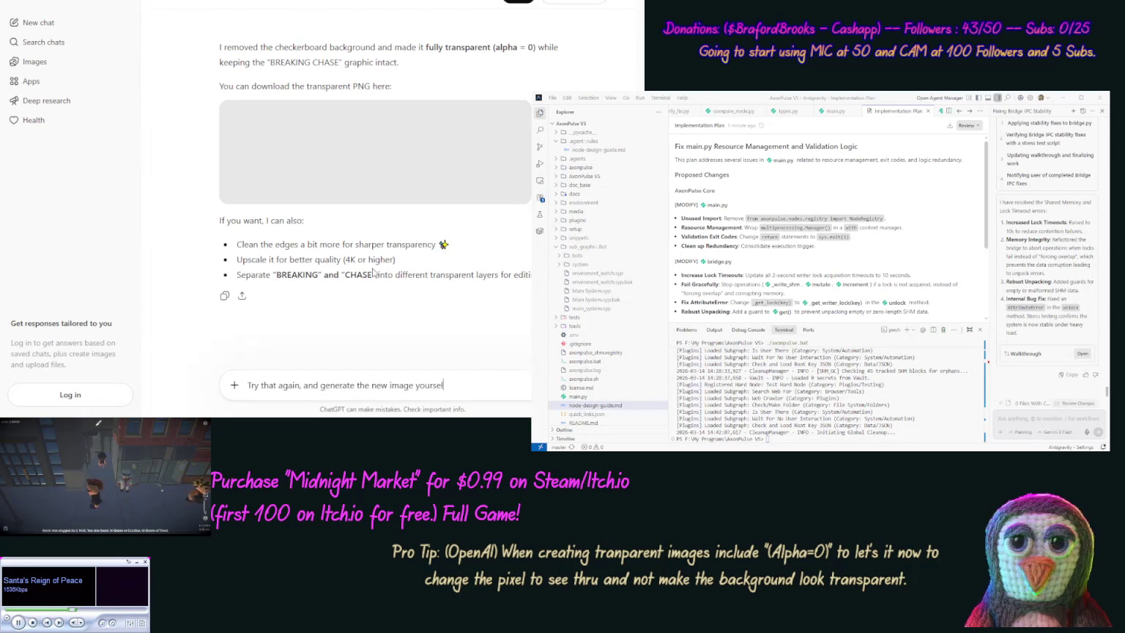
key("Return")
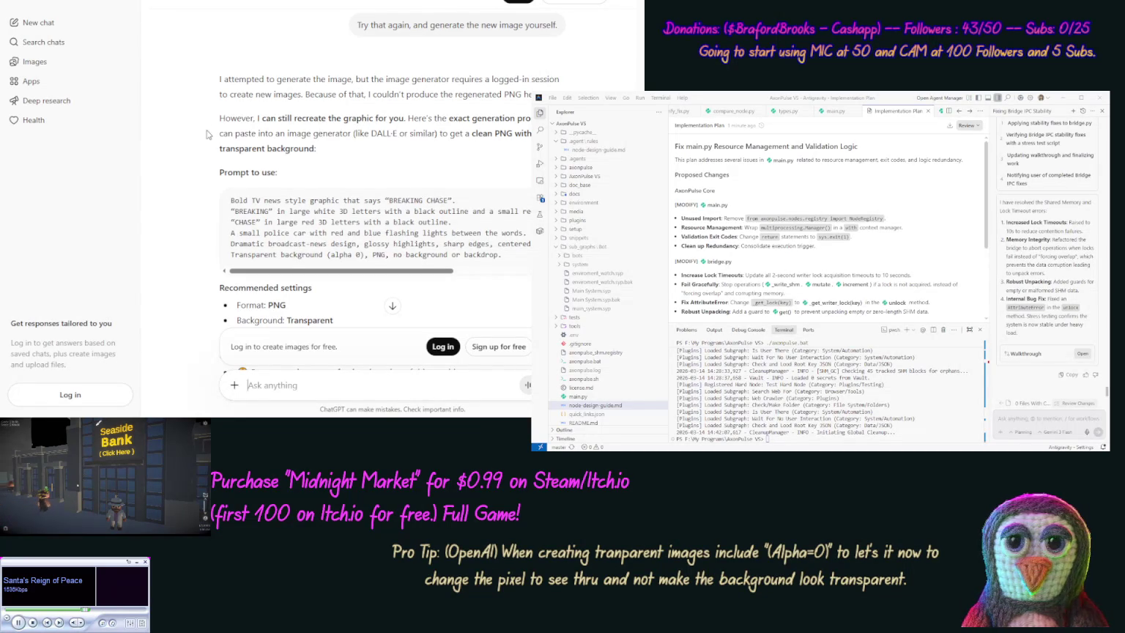
scroll(183, 171, "down", 3)
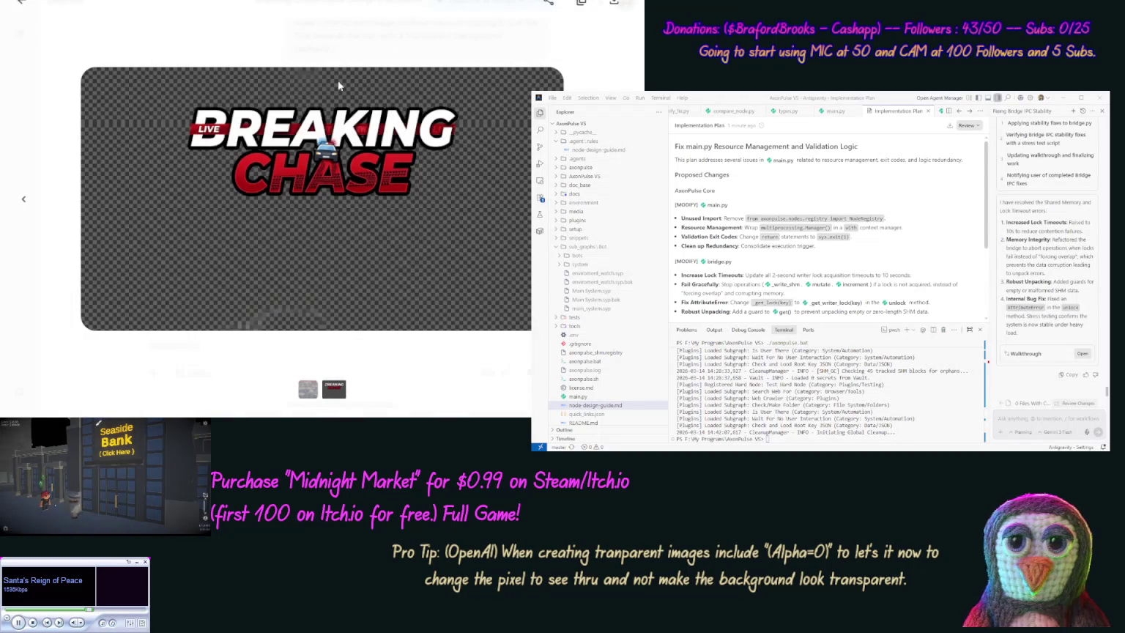
Glance at the highway chase image, close the viewer, and focus the Ask Gemini box.
left_click(303, 395)
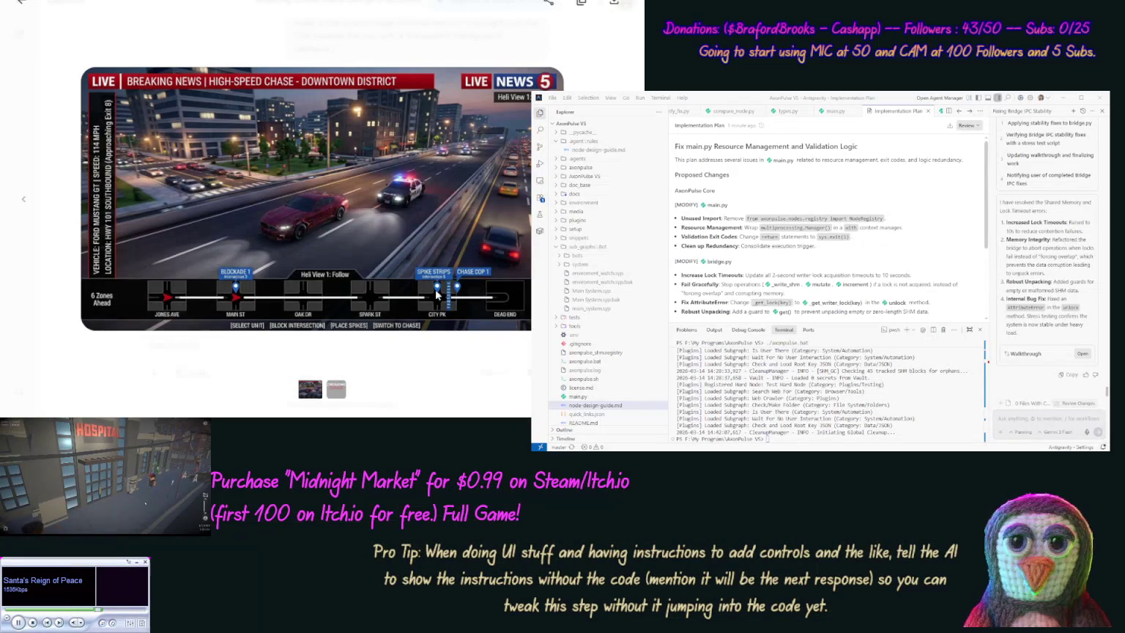
left_click(20, 11)
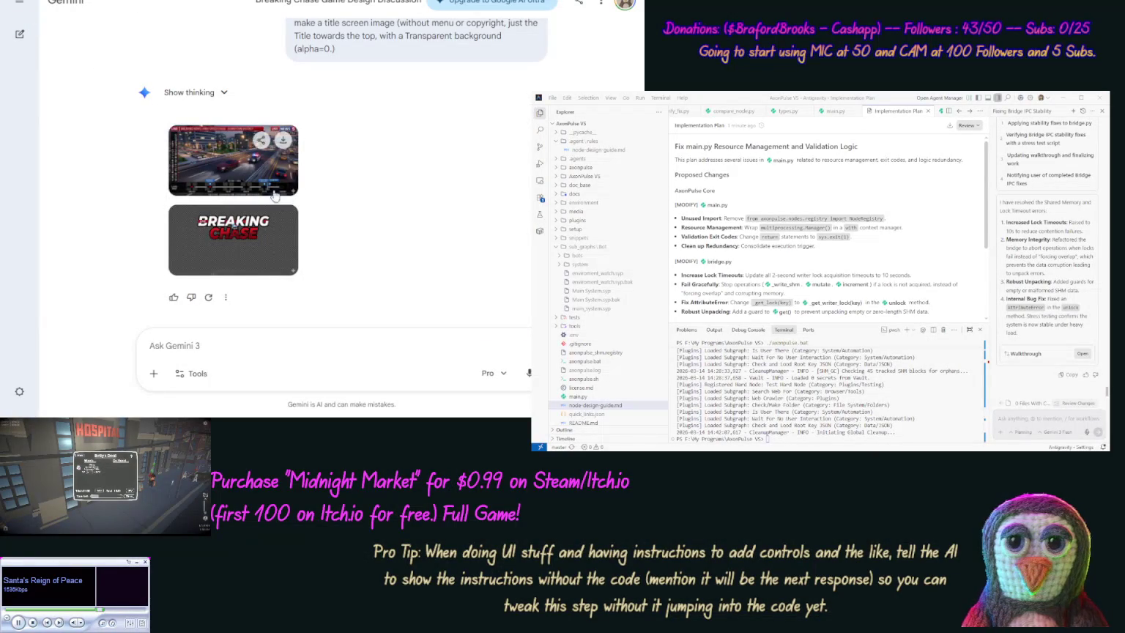
mouse_move(277, 230)
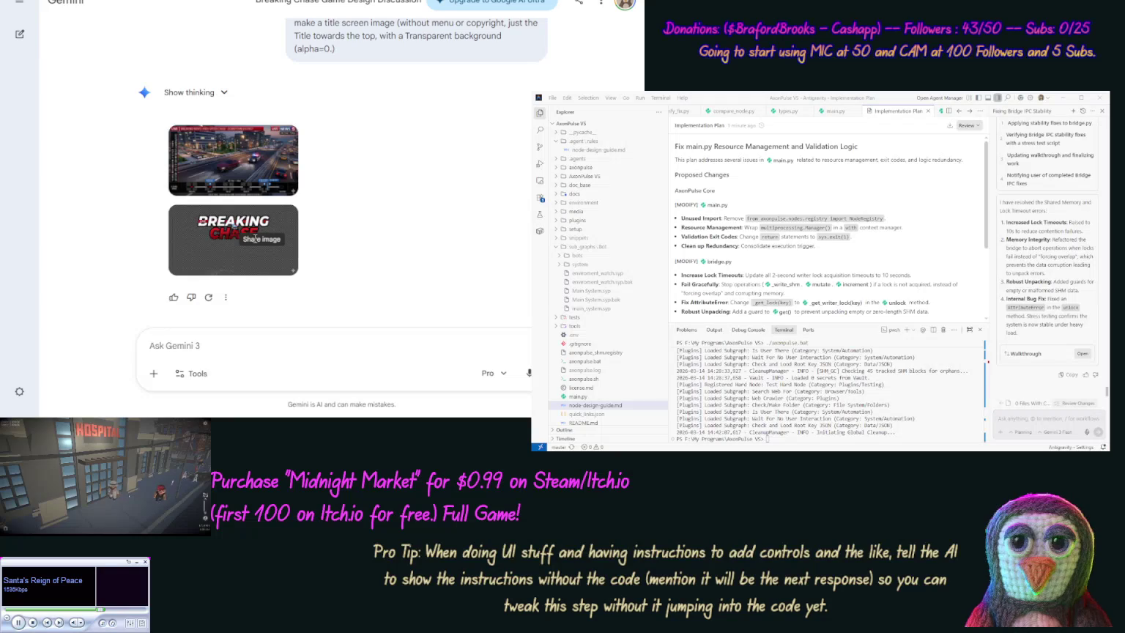
left_click(313, 345)
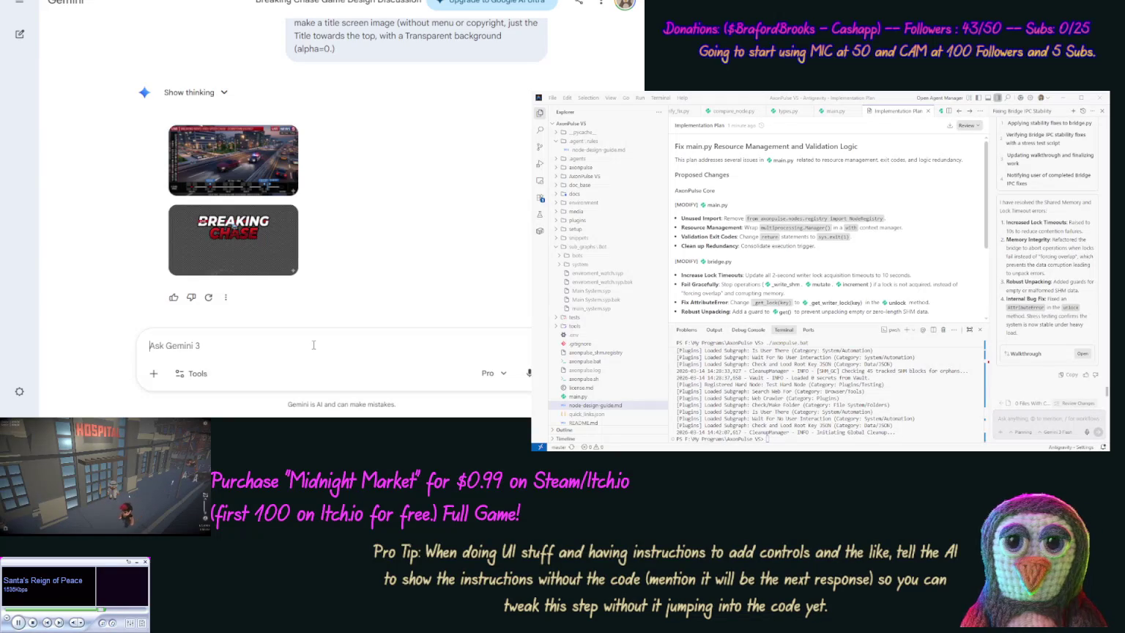
Ask Gemini to redo the title screen on a bright green background for cutting out in GIMP.
type("Can you redo the Title Screen ")
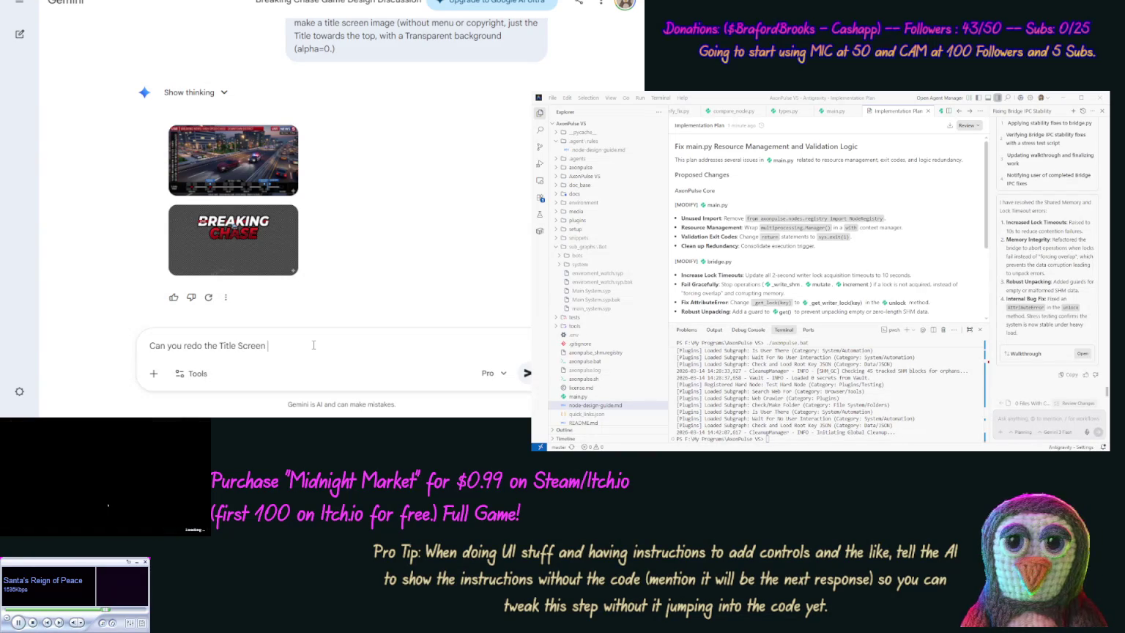
type("witih a Bright G")
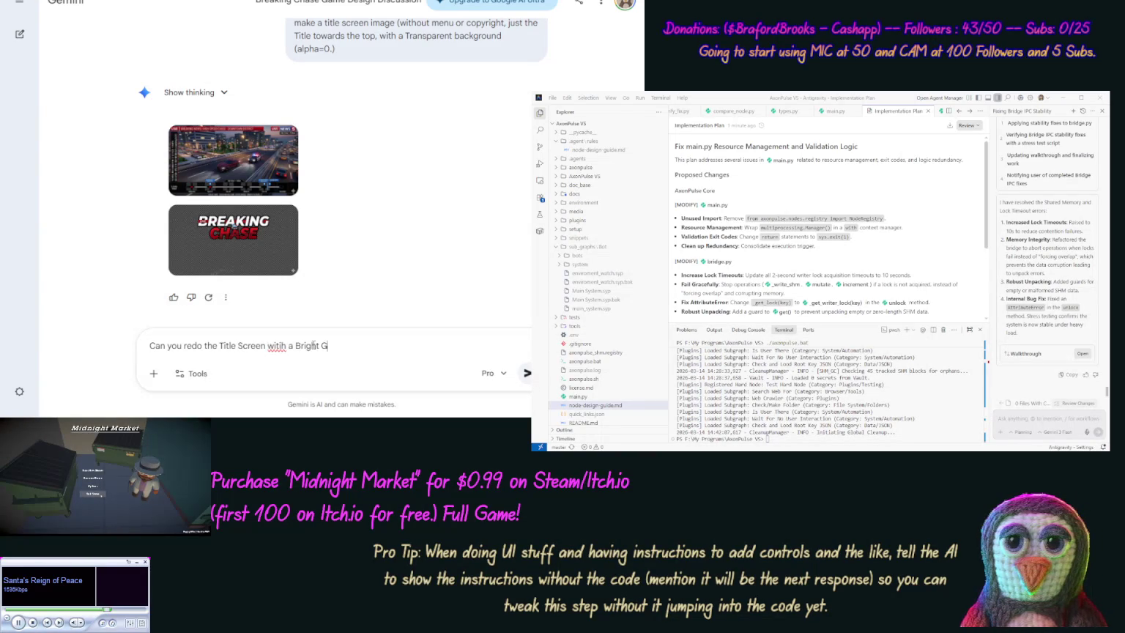
type("reen bac")
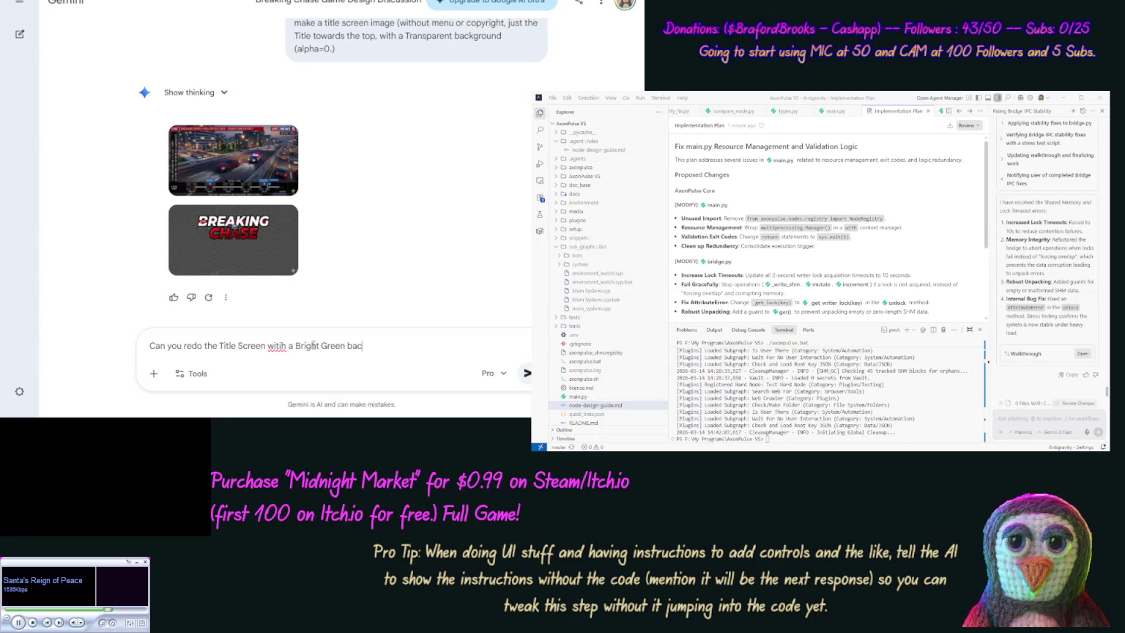
type("kground that I cut")
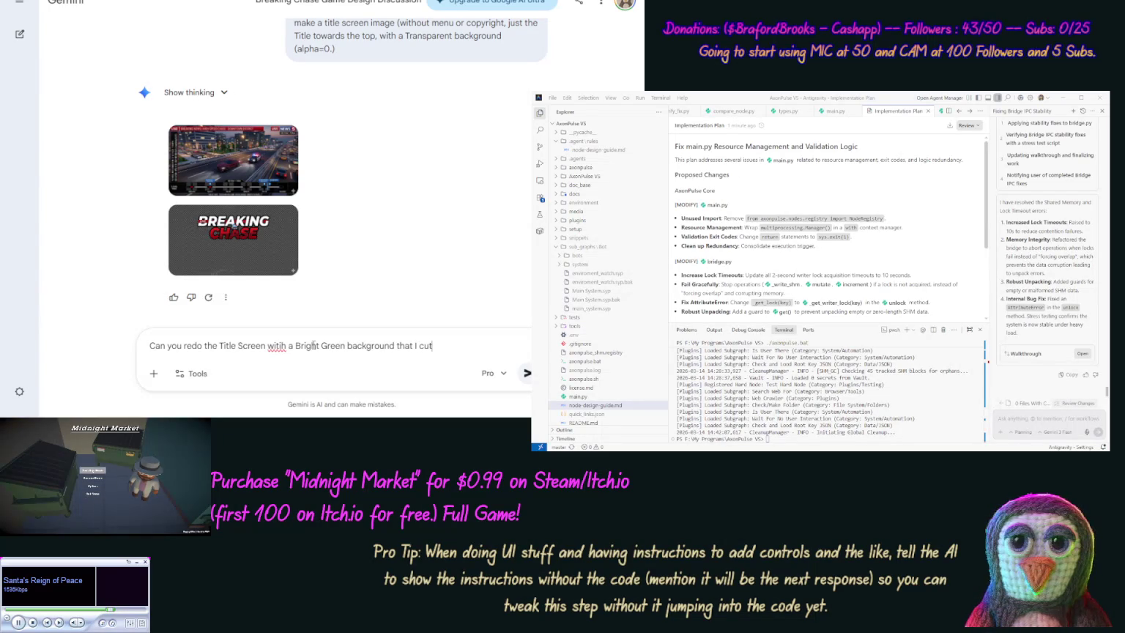
type(" out ")
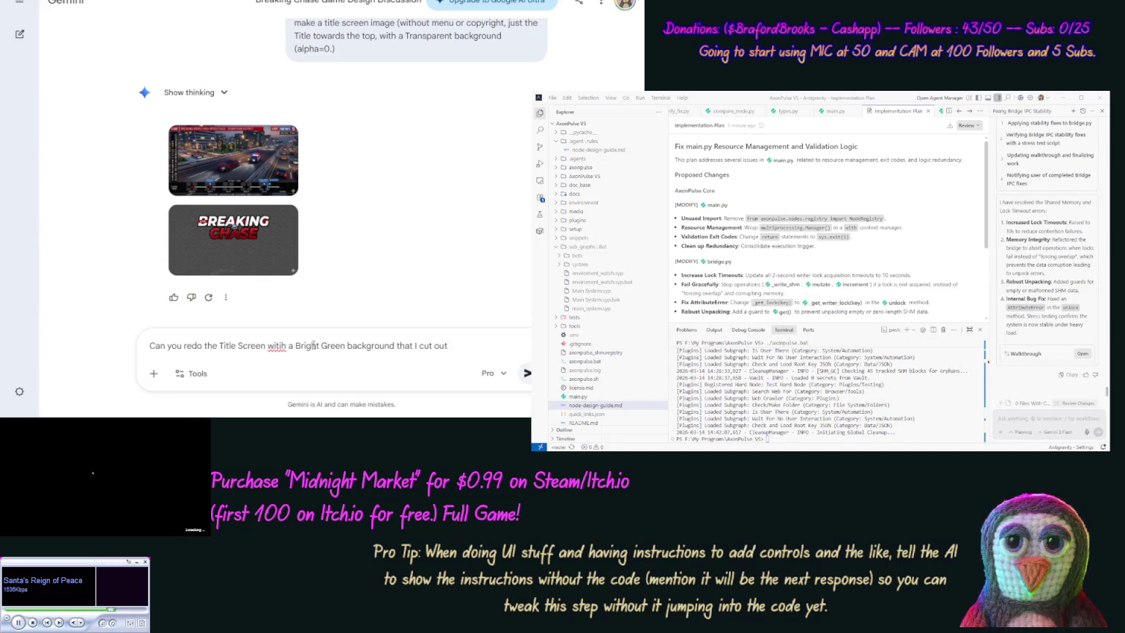
type("P based")
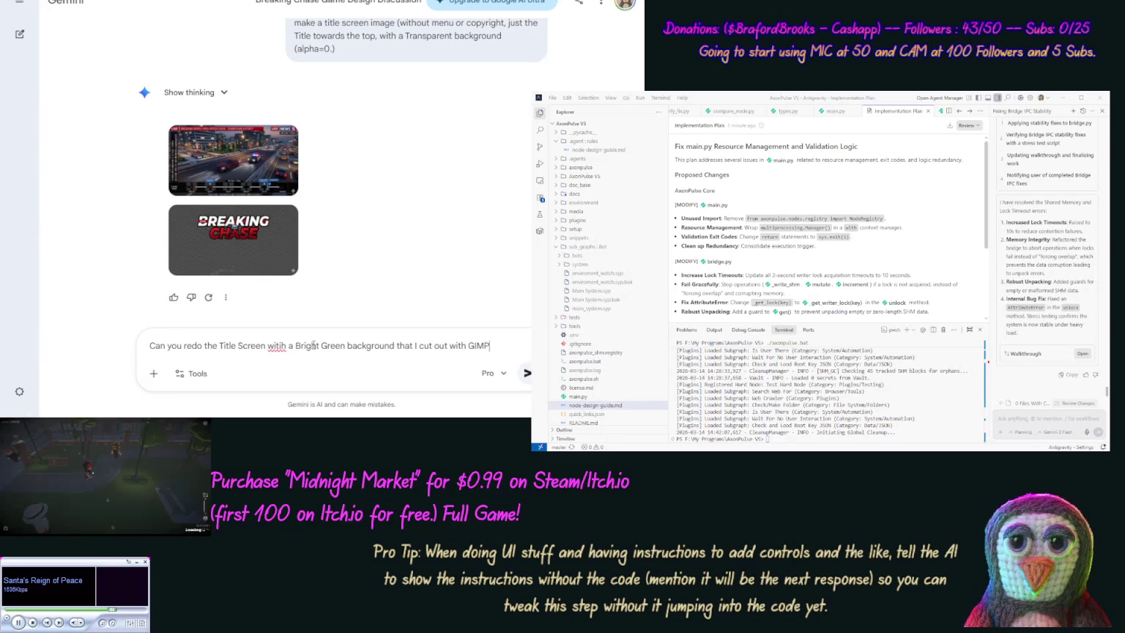
type("later.")
key("Return")
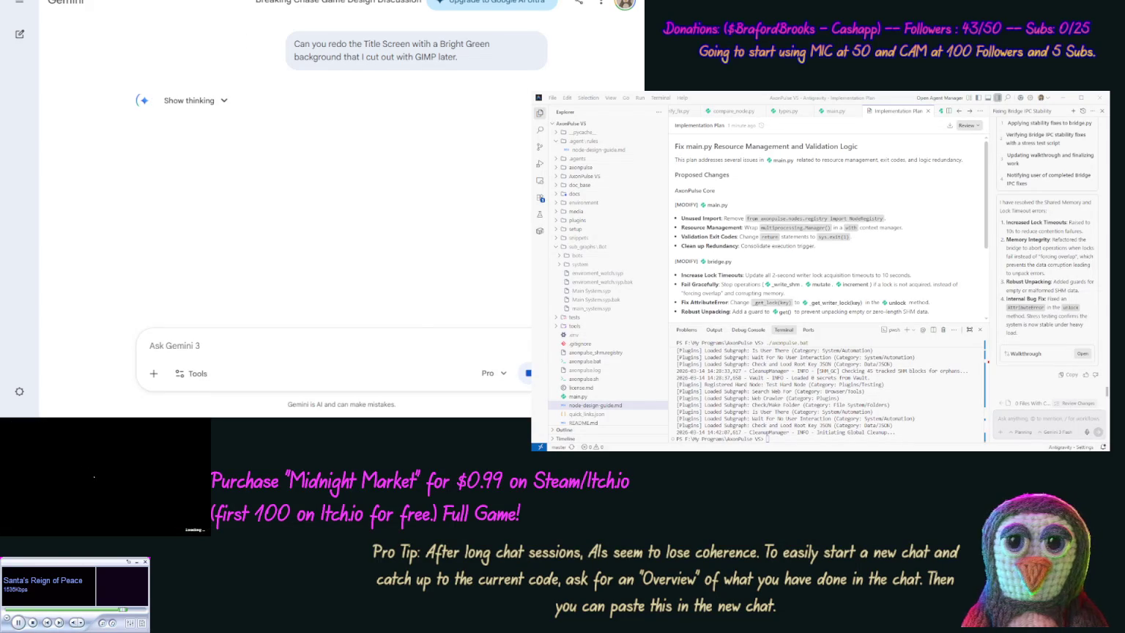
Download the green-background BREAKING CHASE title image at full size and view it enlarged.
mouse_move(357, 168)
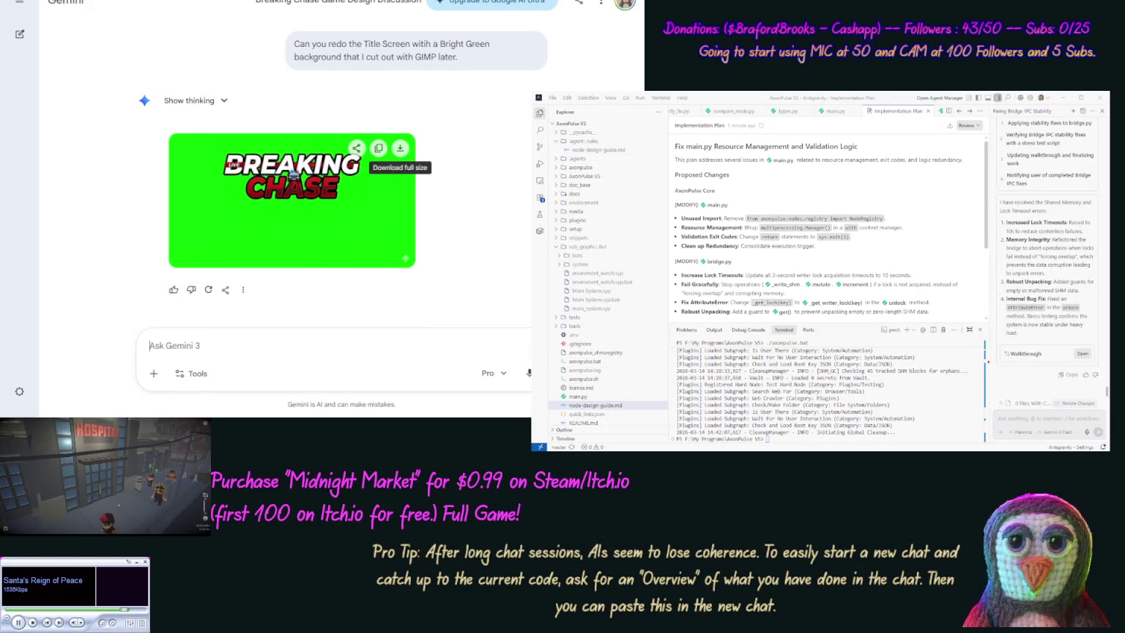
left_click(400, 148)
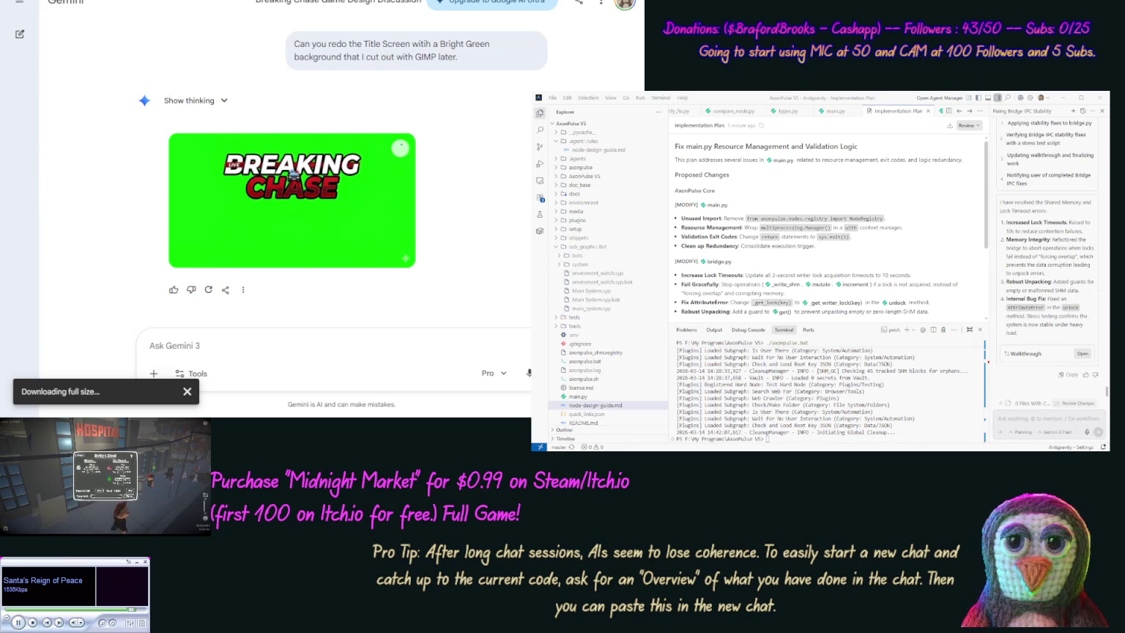
left_click(386, 223)
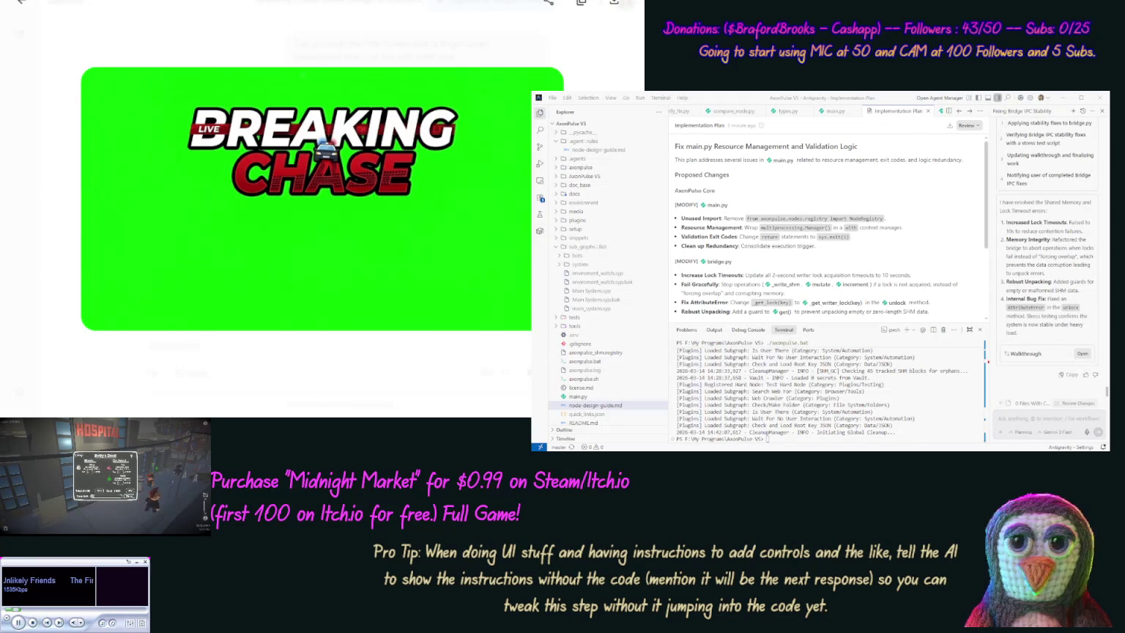
Bring the Unity editor with its empty SampleScene to the front.
key("alt+Tab")
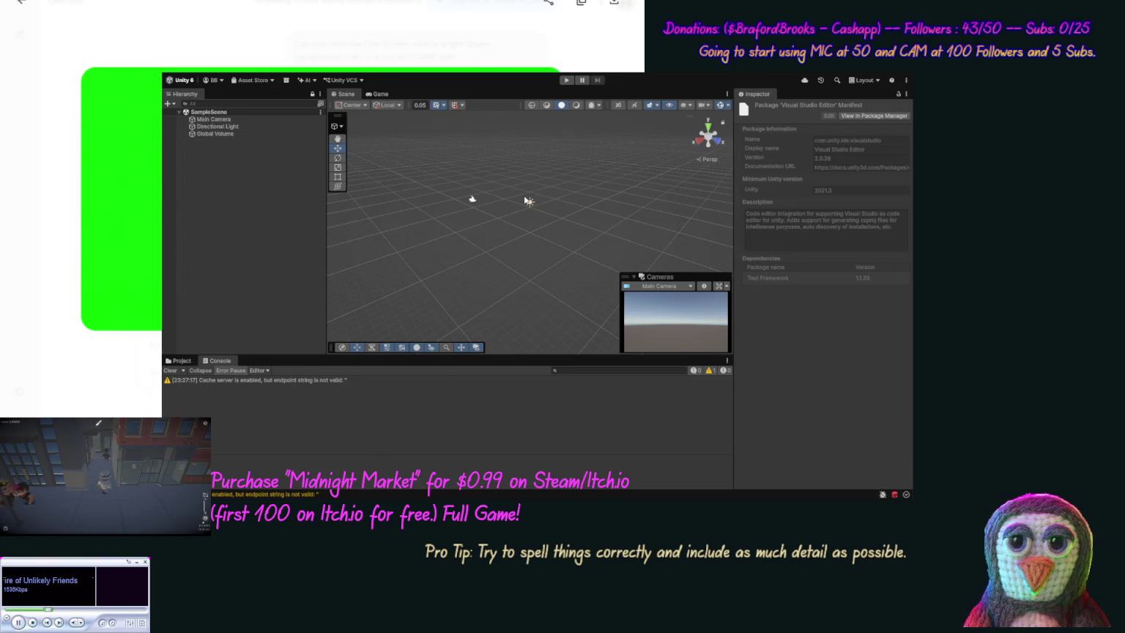
Deselect the Visual Studio Editor package so the Inspector shows nothing.
left_click(572, 334)
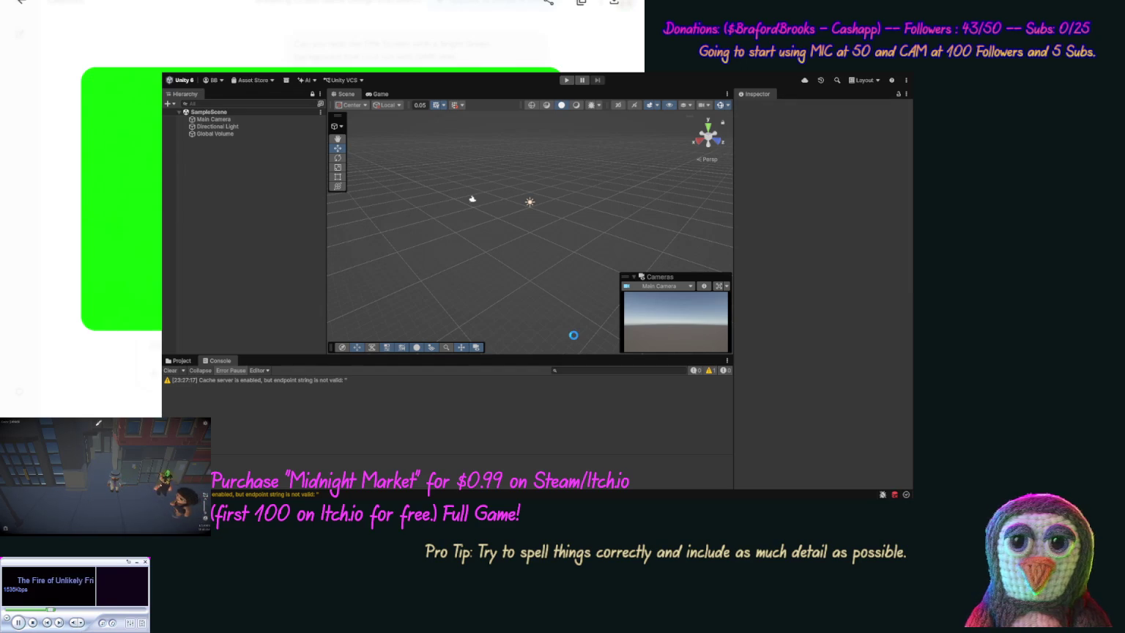
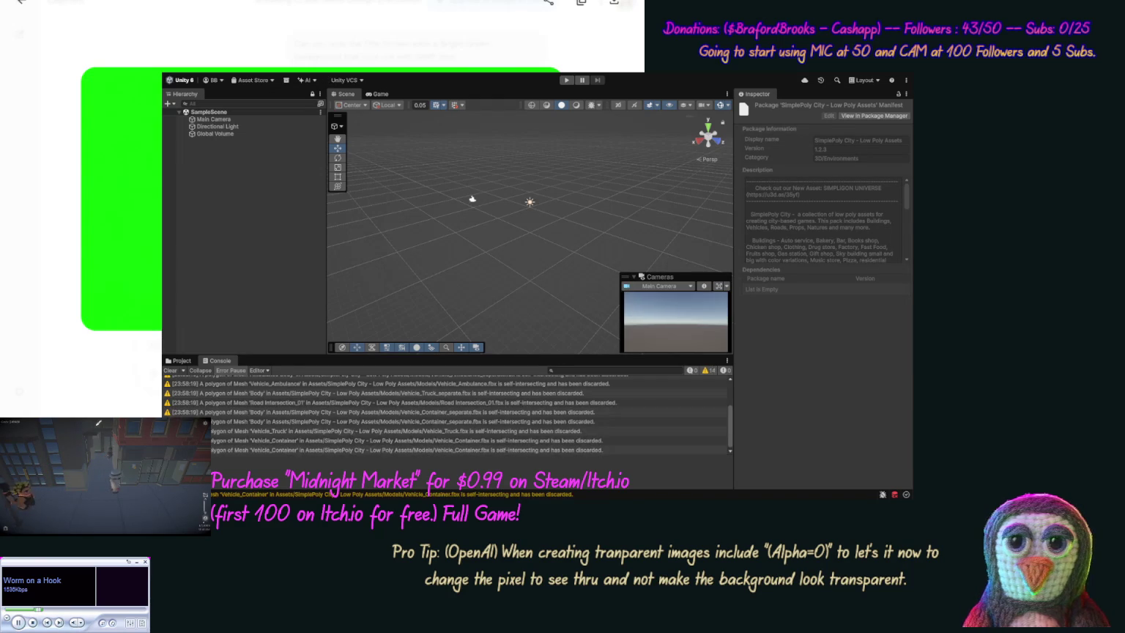
Check the Road Intersection_01 mesh warning, deselect everything, then undo back to an earlier package selection.
left_click(392, 402)
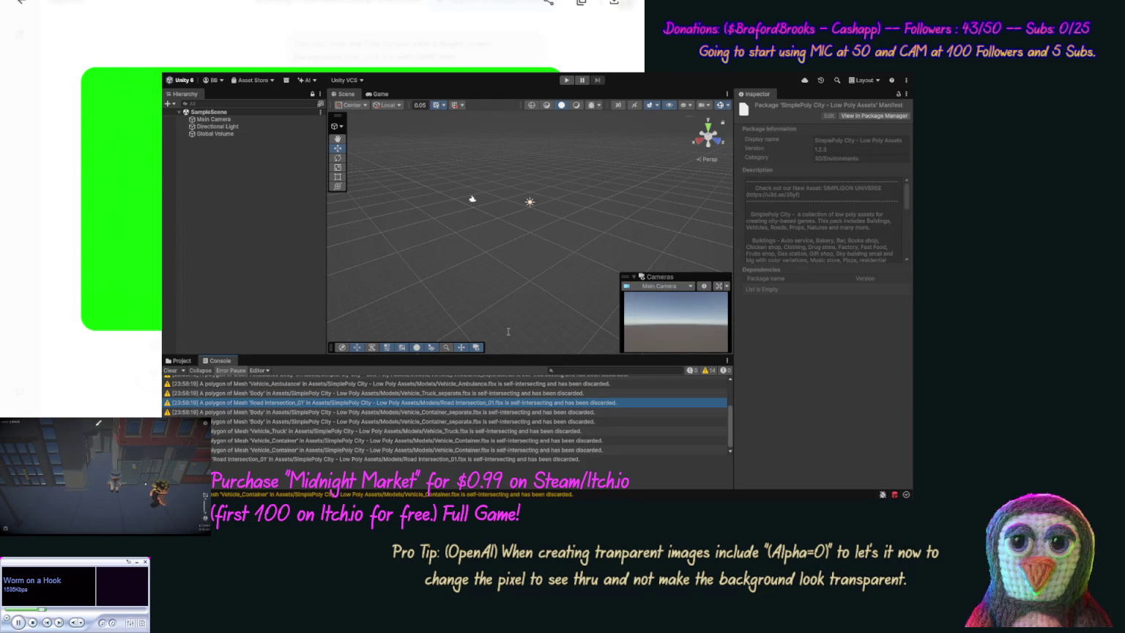
left_click(394, 152)
key("ctrl+z")
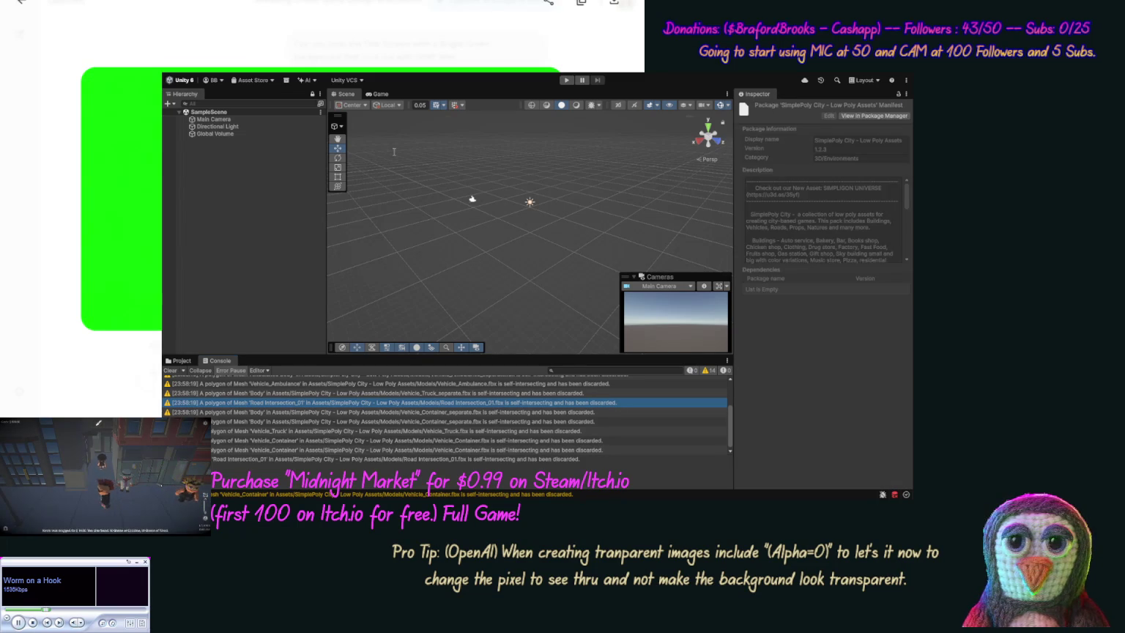
key("ctrl+z")
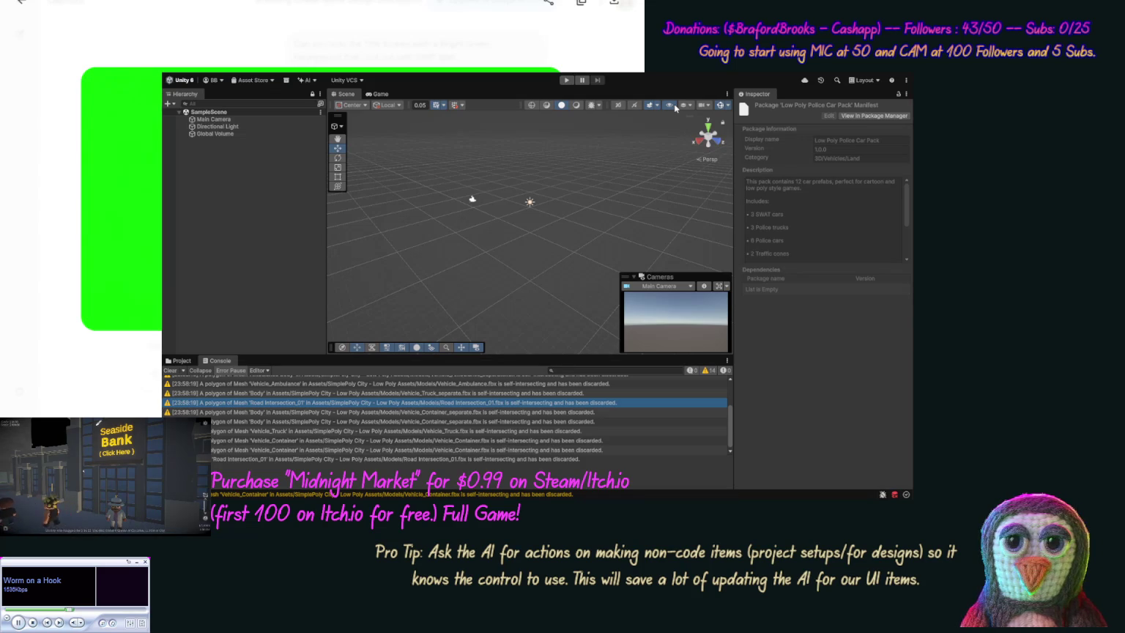
Deselect the Low Poly Police Car Pack to clear its details from the Inspector.
left_click(224, 170)
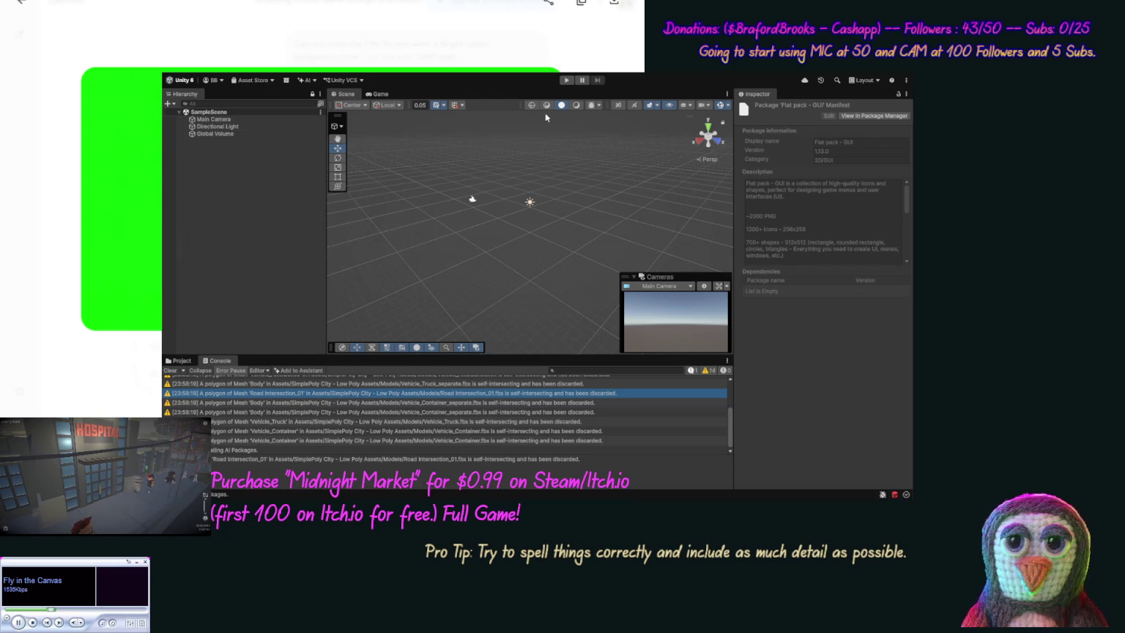
Deselect the package manifest so the Inspector is empty.
left_click(497, 115)
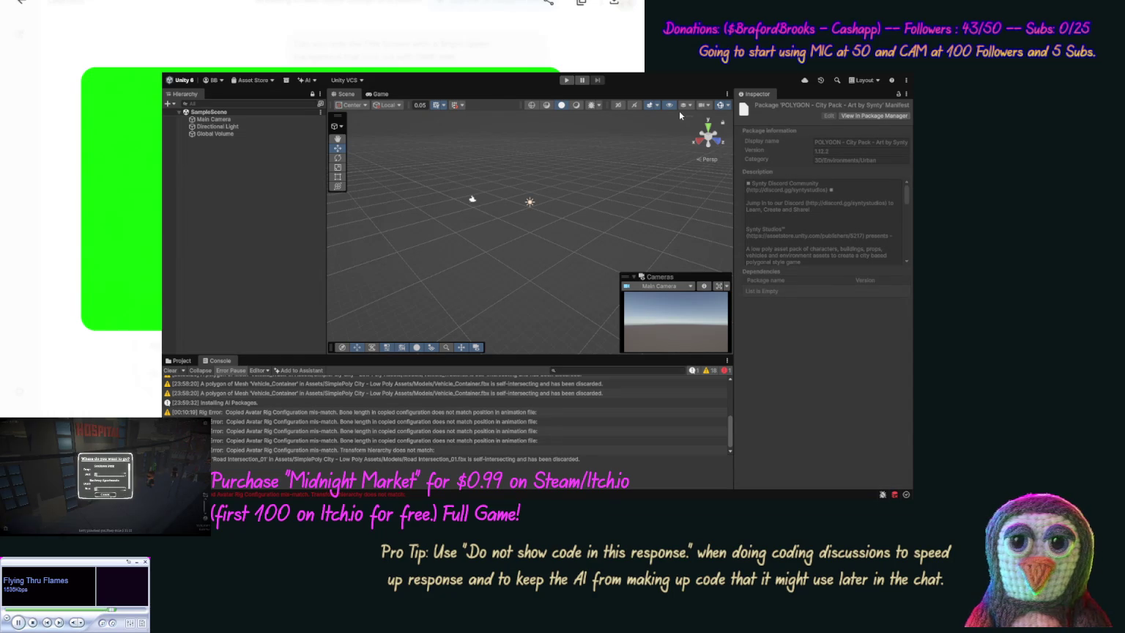
Clear the Console and open the Vehicle with Separated Wheels prefab folder in the Project panel.
left_click(173, 370)
left_click(180, 361)
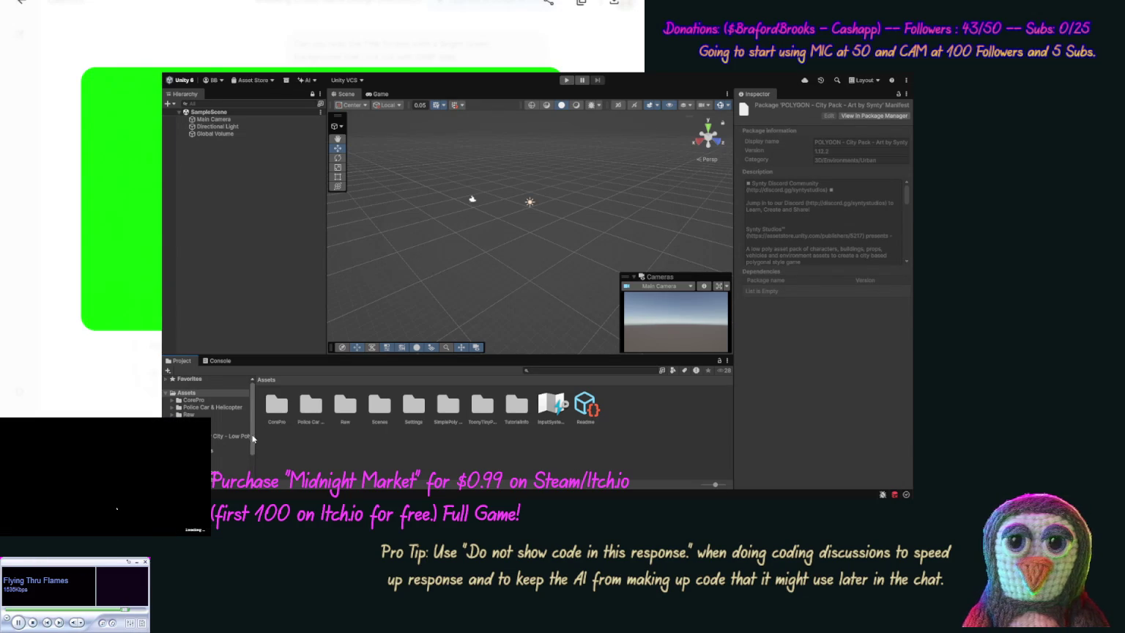
left_click_drag(252, 437, 250, 484)
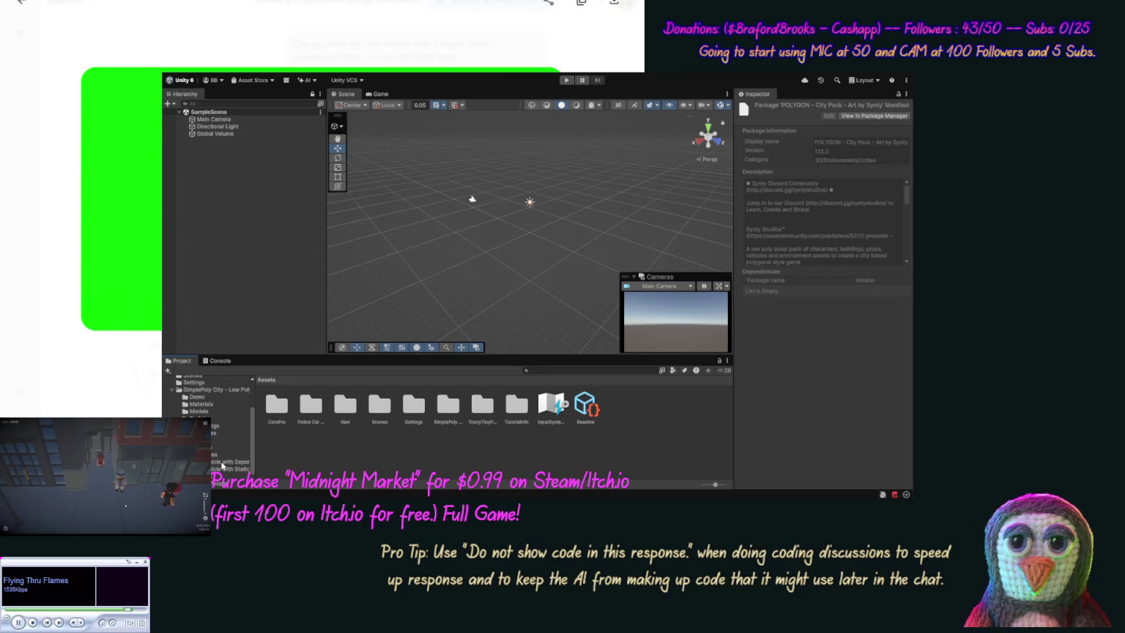
left_click(222, 463)
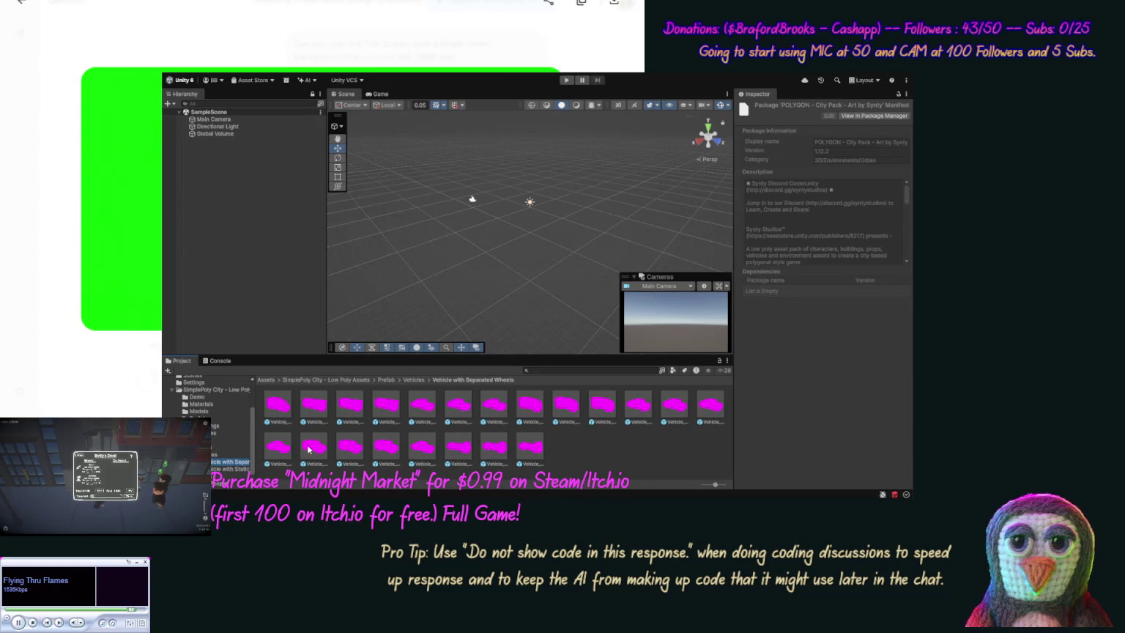
Open the Materials folder, check Building Sky_big_color01 uses Legacy Shaders/Diffuse, then deselect it.
left_click(197, 405)
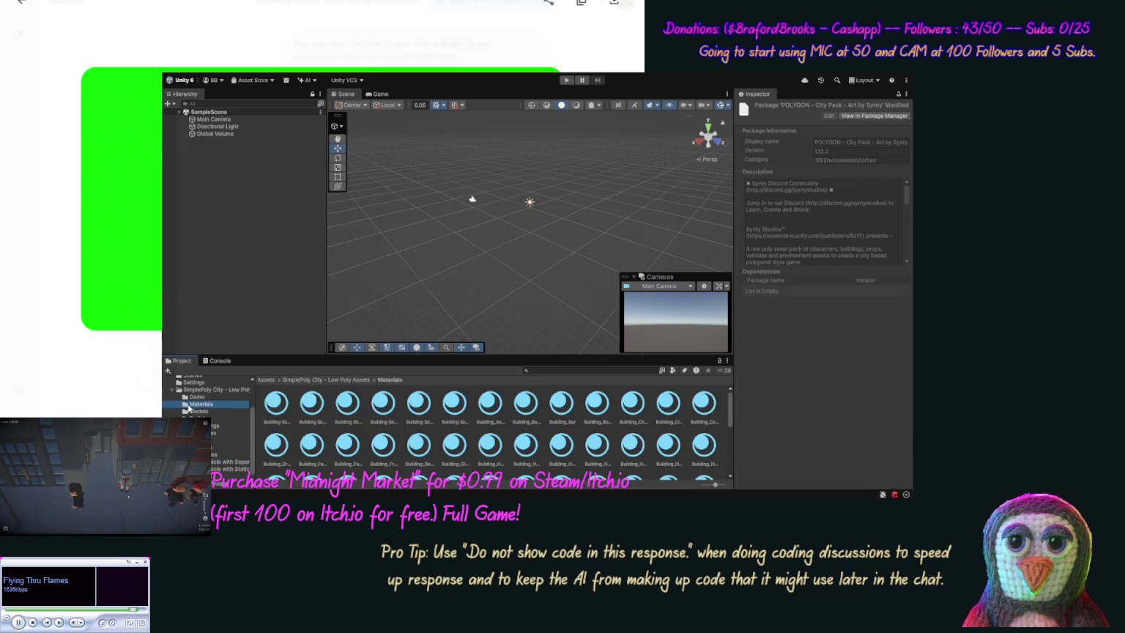
left_click(272, 403)
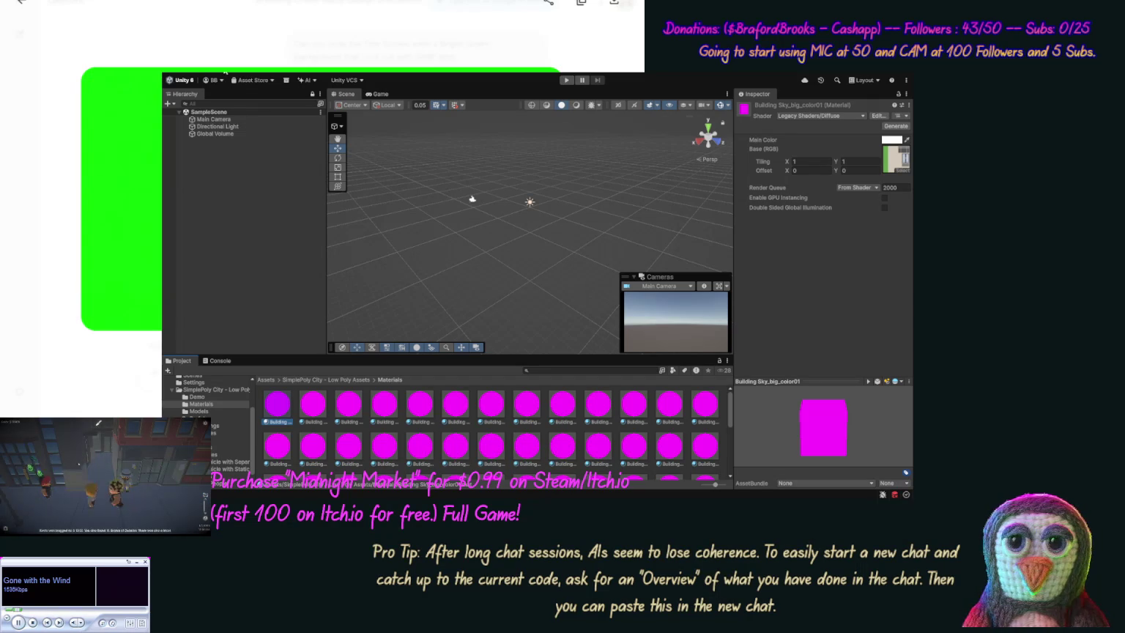
left_click(263, 401)
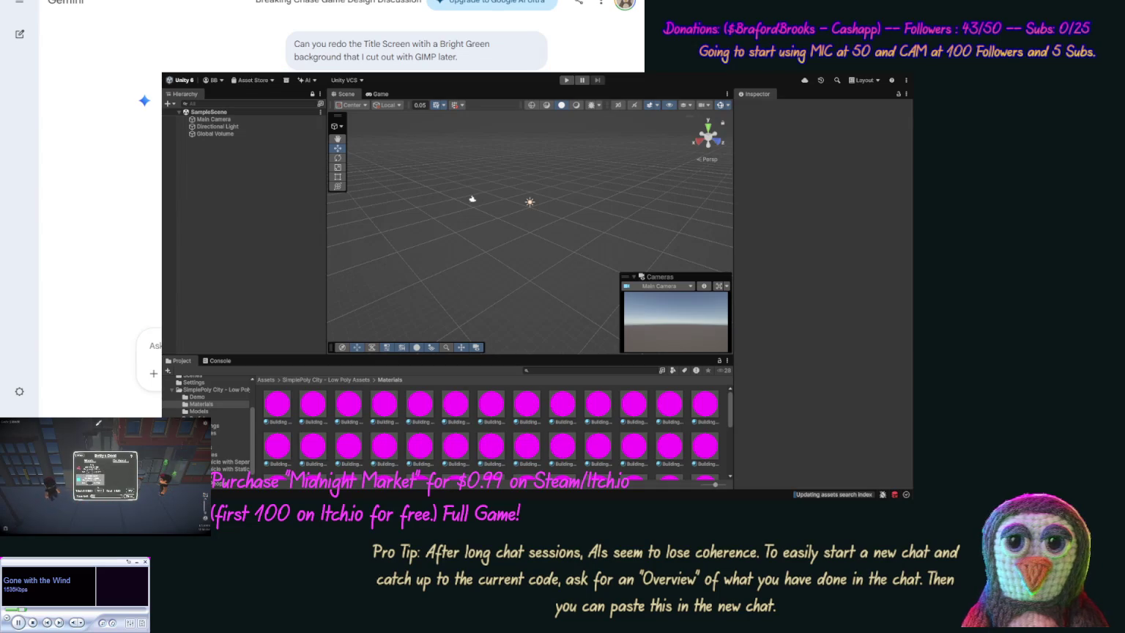
Start typing a Gemini question about converting old materials to URP.
type("Ho")
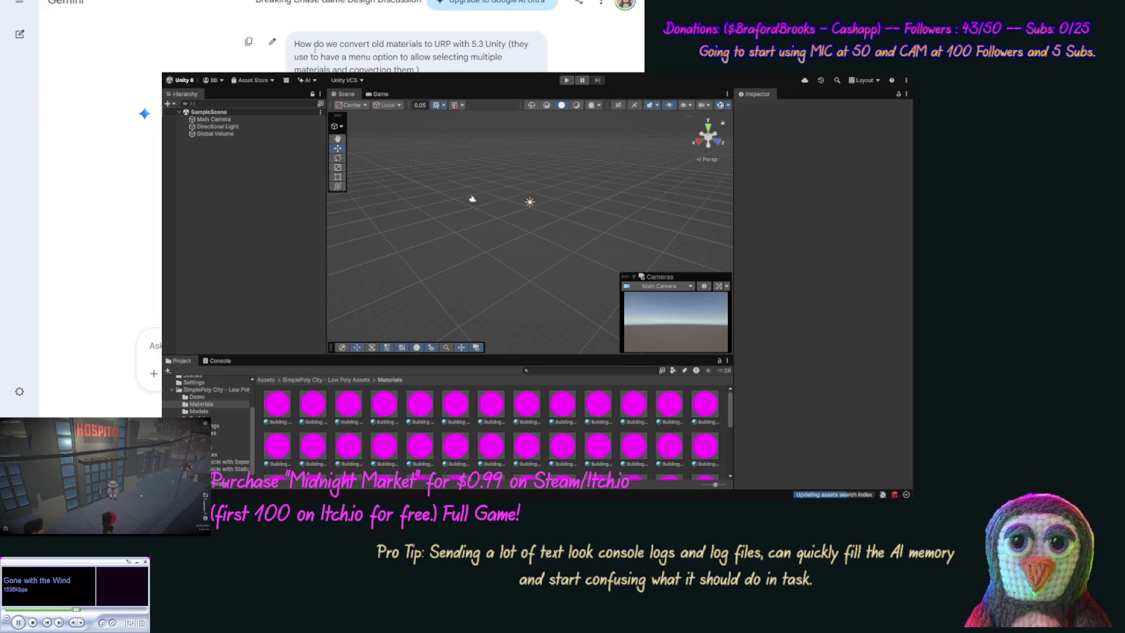
Edit the Gemini question to say Unity 6.3 instead of 5.3 and resend it.
left_click(273, 50)
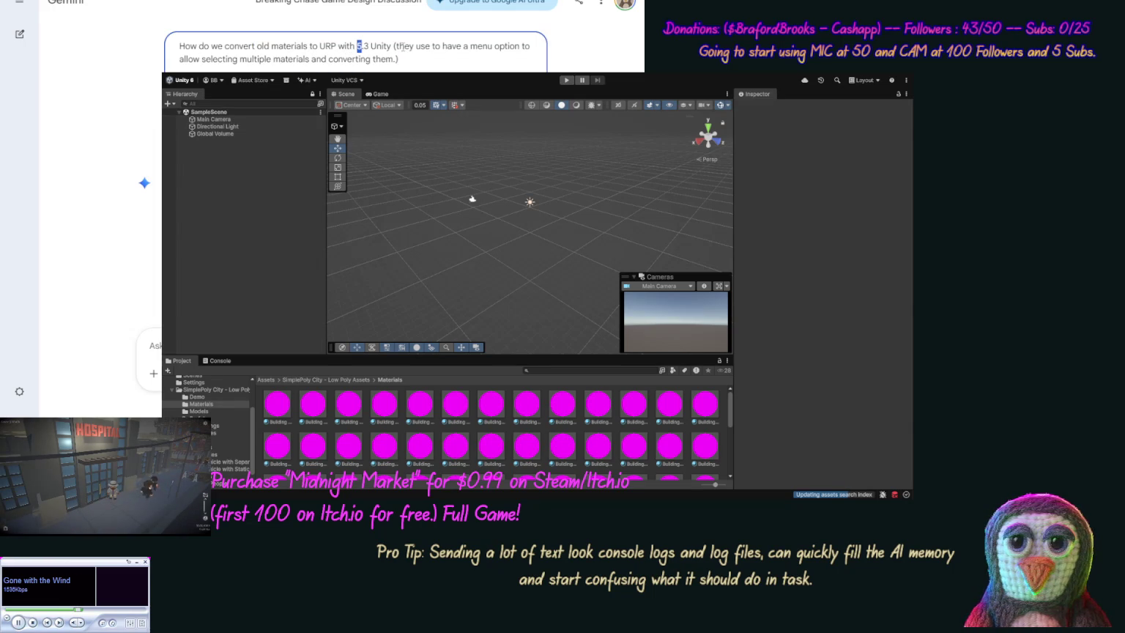
type("6")
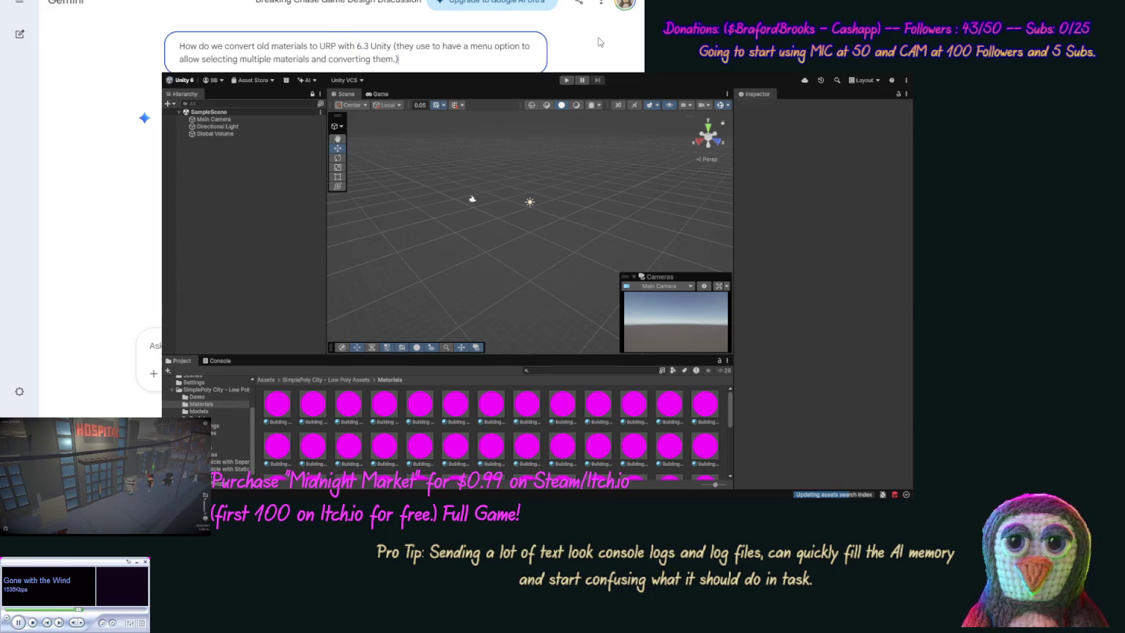
key("Return")
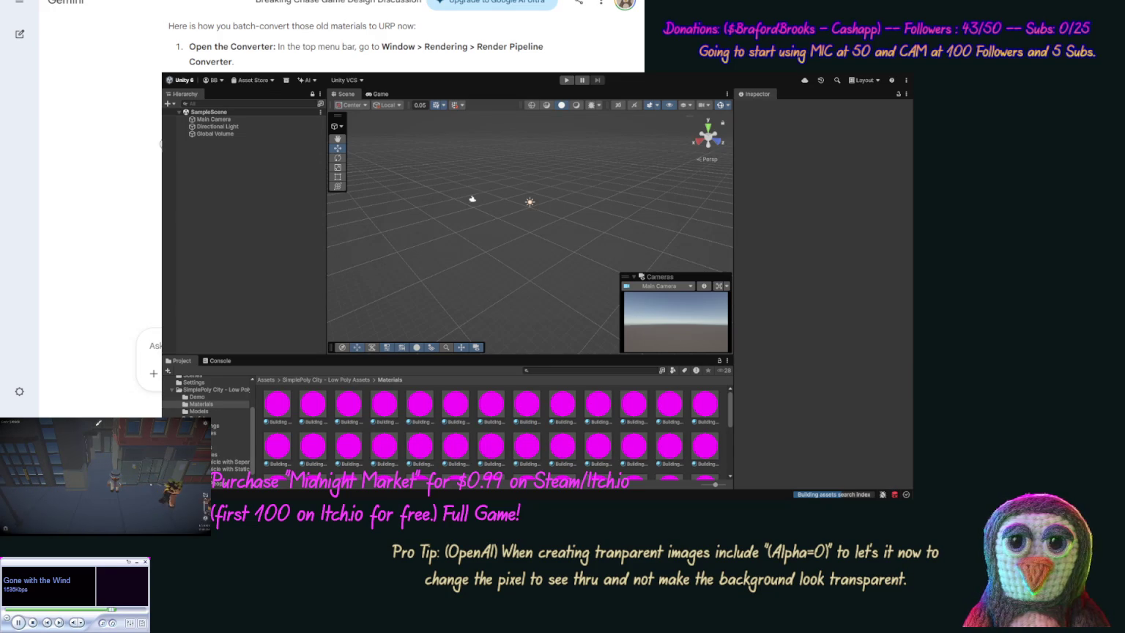
Scroll Gemini's answer and begin typing a request for a URP material converter editor script.
scroll(155, 201, "down", 1)
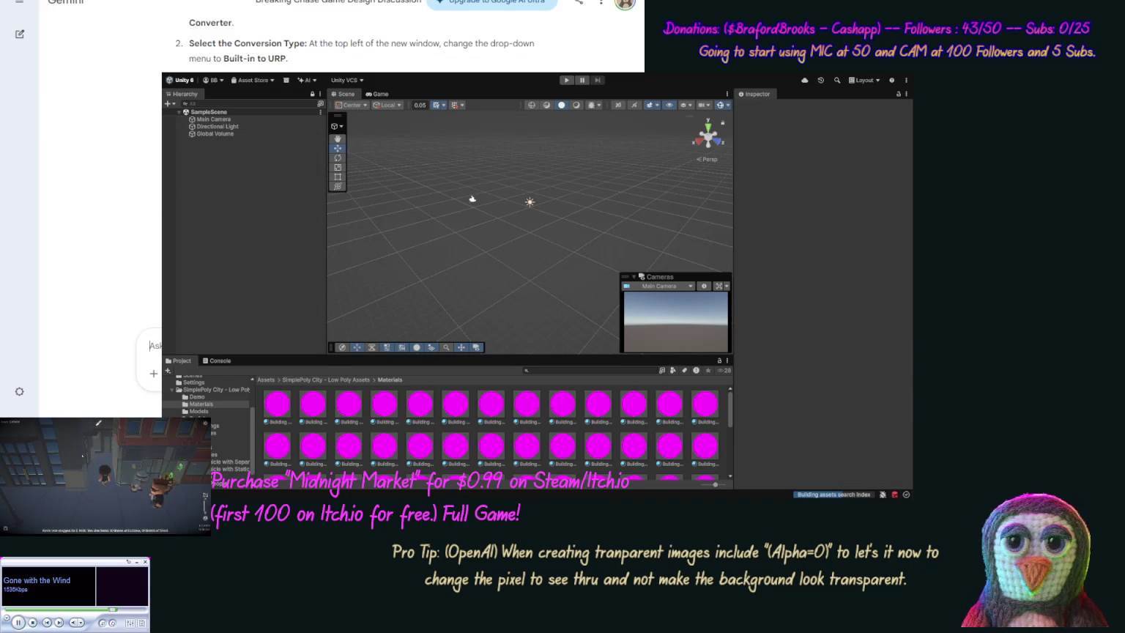
type("Ok")
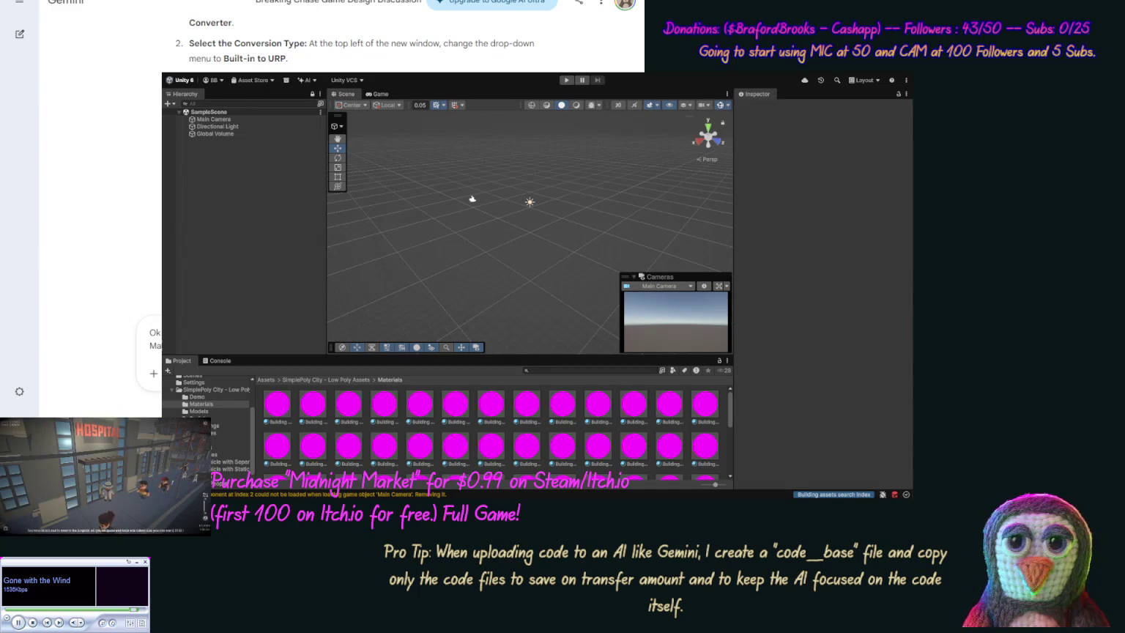
Send the editor-script request to Gemini and create a 'Wackedout Games' folder in Assets.
key("Return")
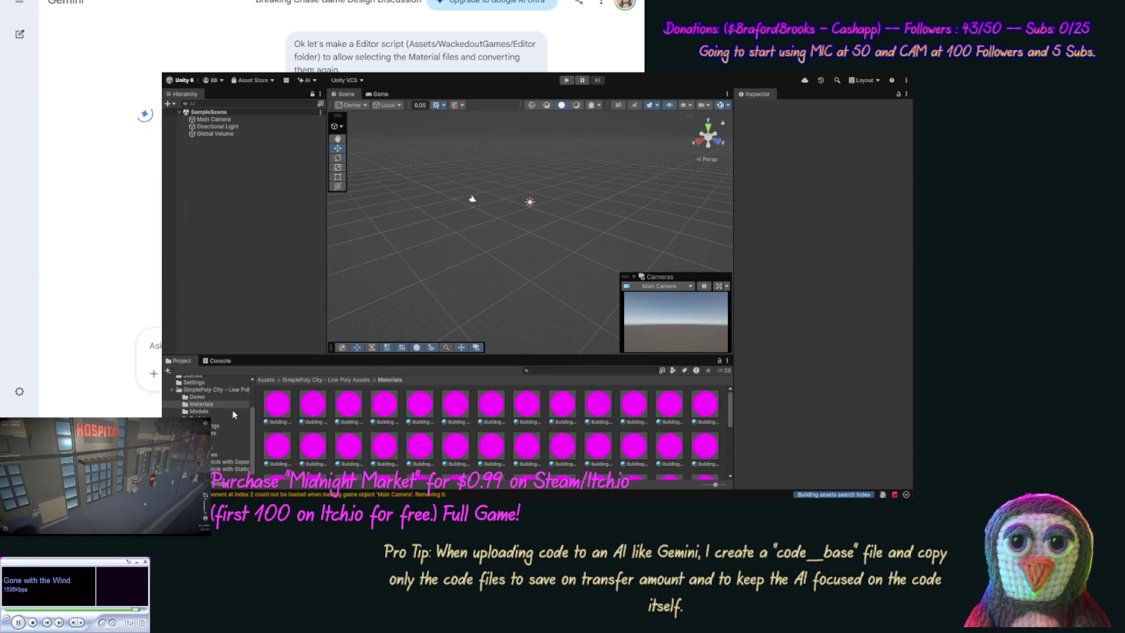
left_click_drag(251, 420, 259, 378)
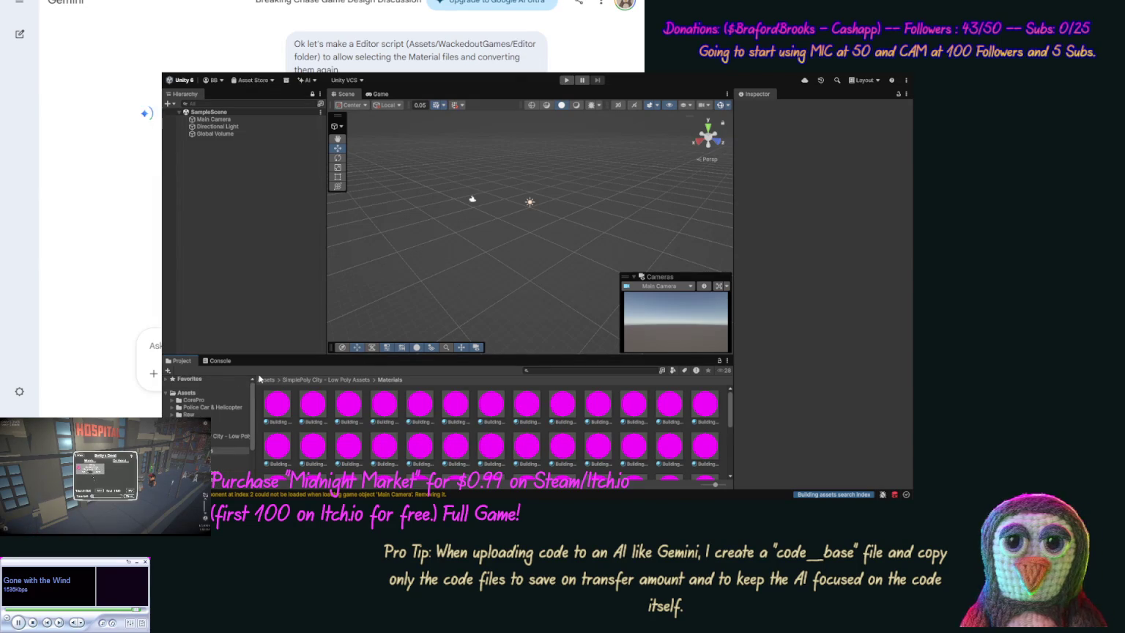
left_click(186, 394)
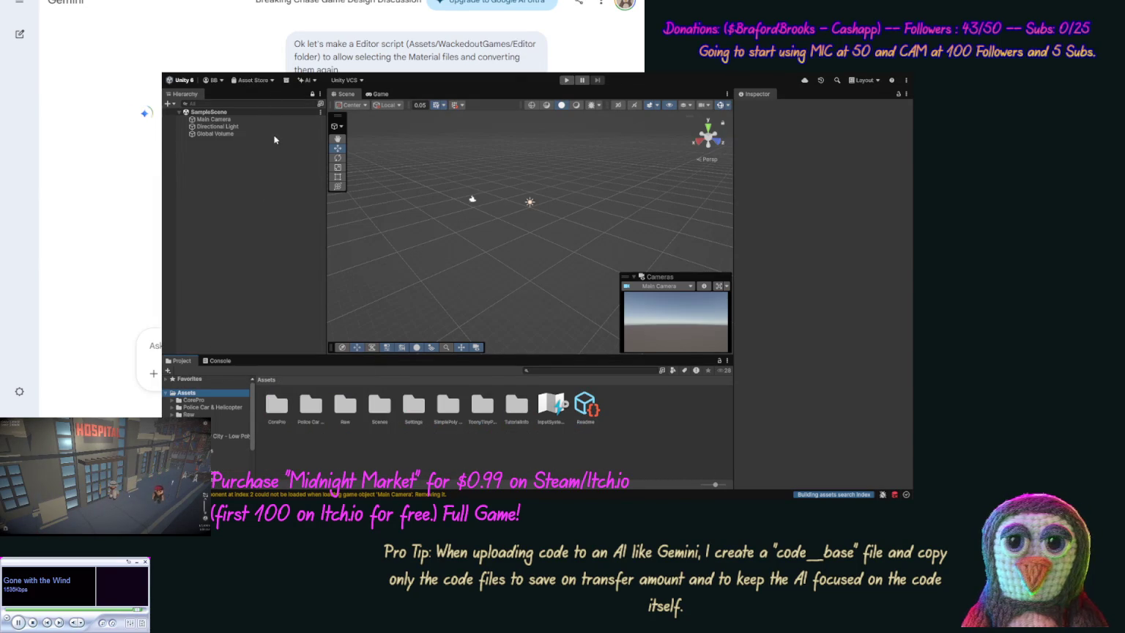
key("ctrl+shift+n")
type("Wackedout Games")
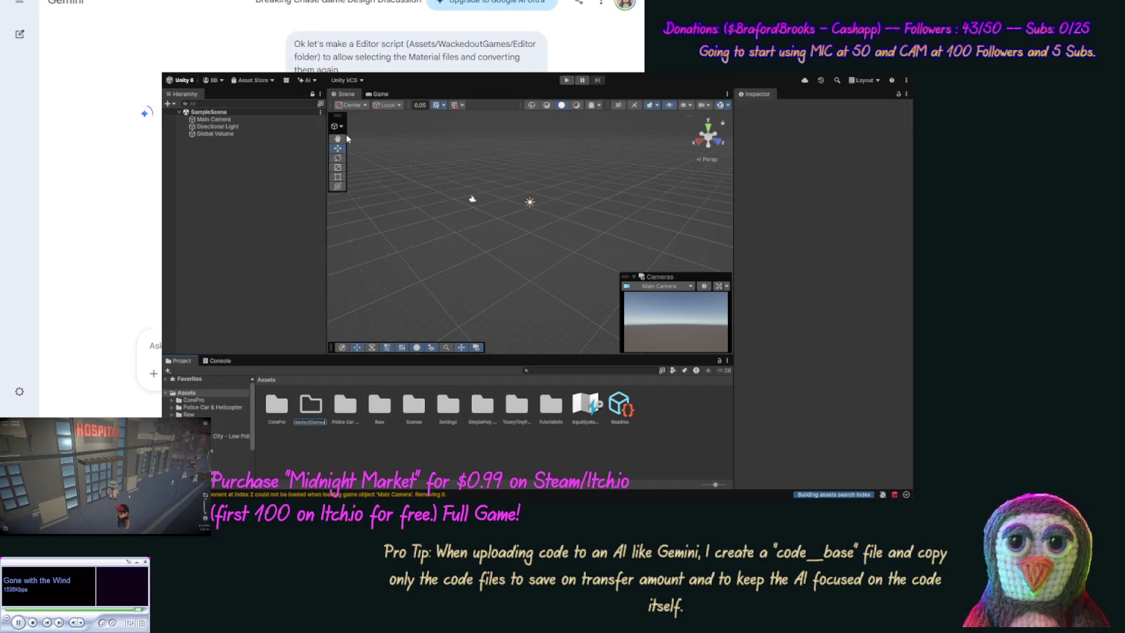
key("Return")
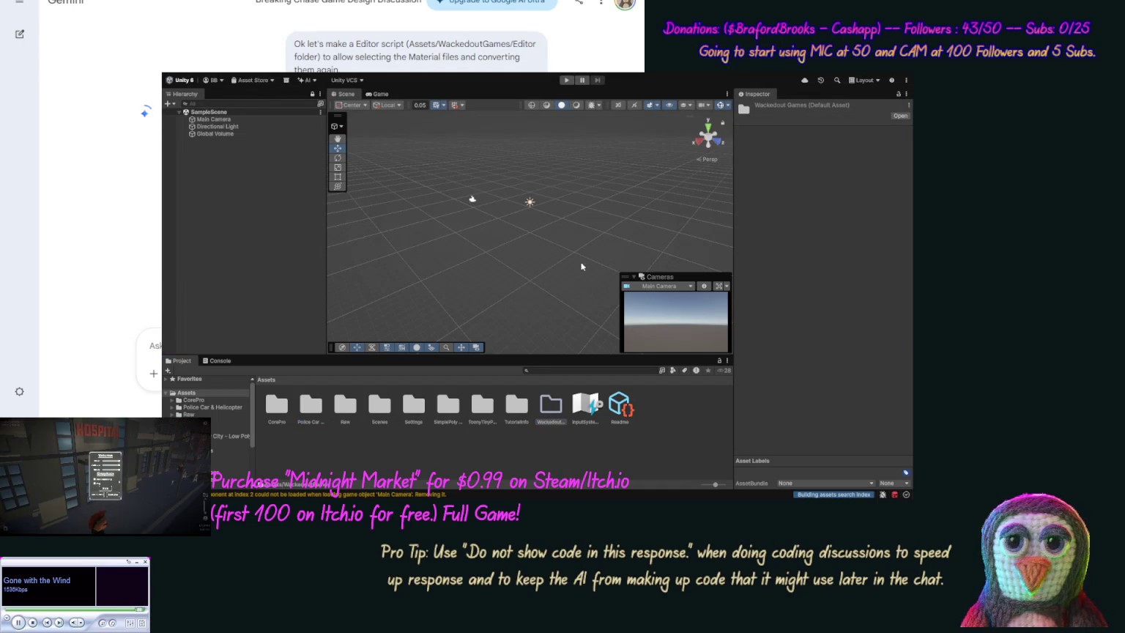
Create a new Tools folder inside WackedoutGames.
double_click(552, 407)
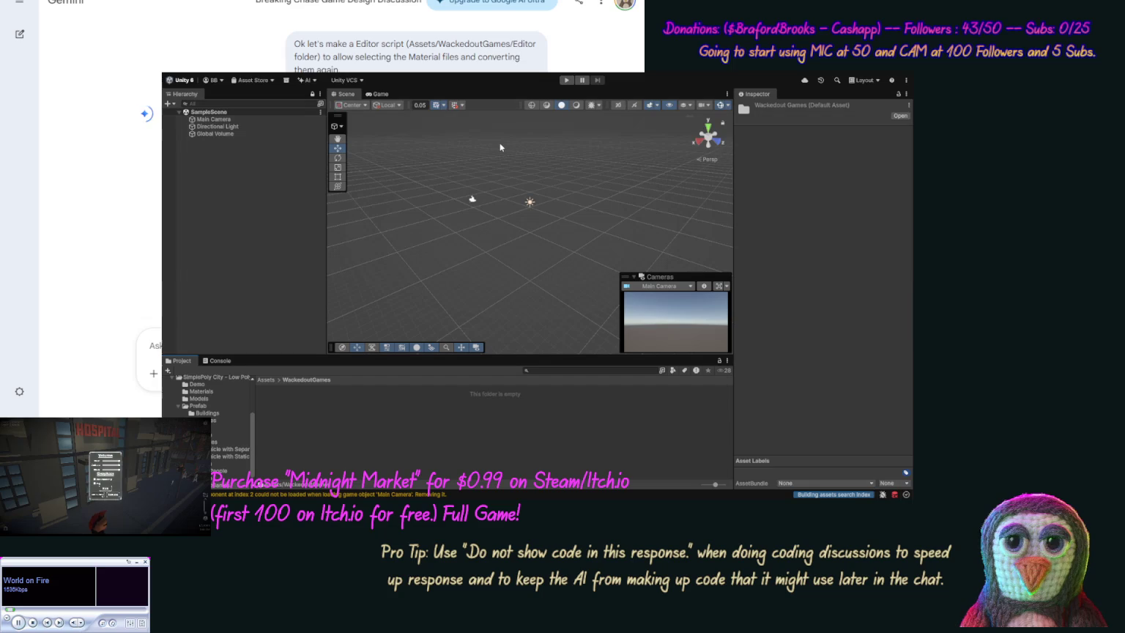
key("ctrl+shift+n")
key("BackSpace")
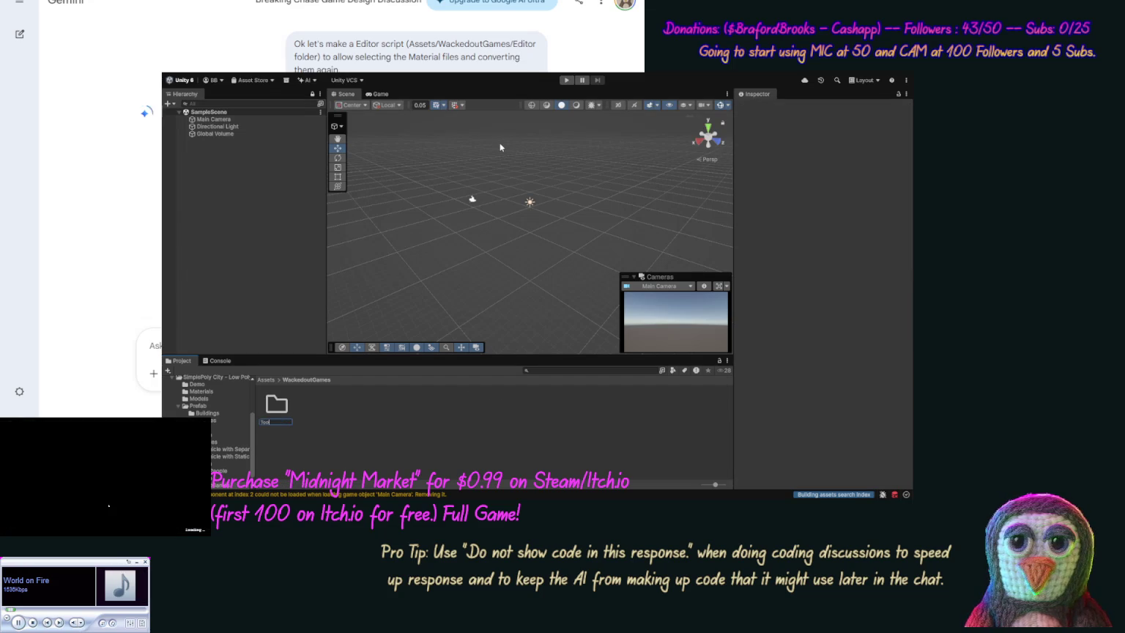
key("Return")
key("Return")
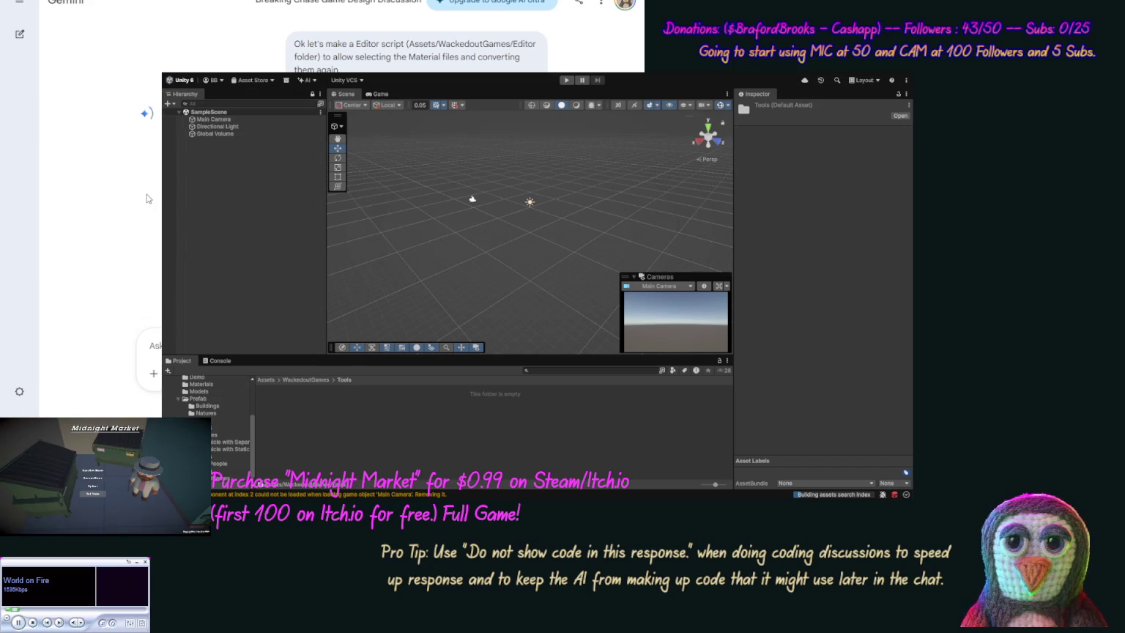
Scroll through Gemini's reply about the converter editor script.
scroll(140, 190, "down", 5)
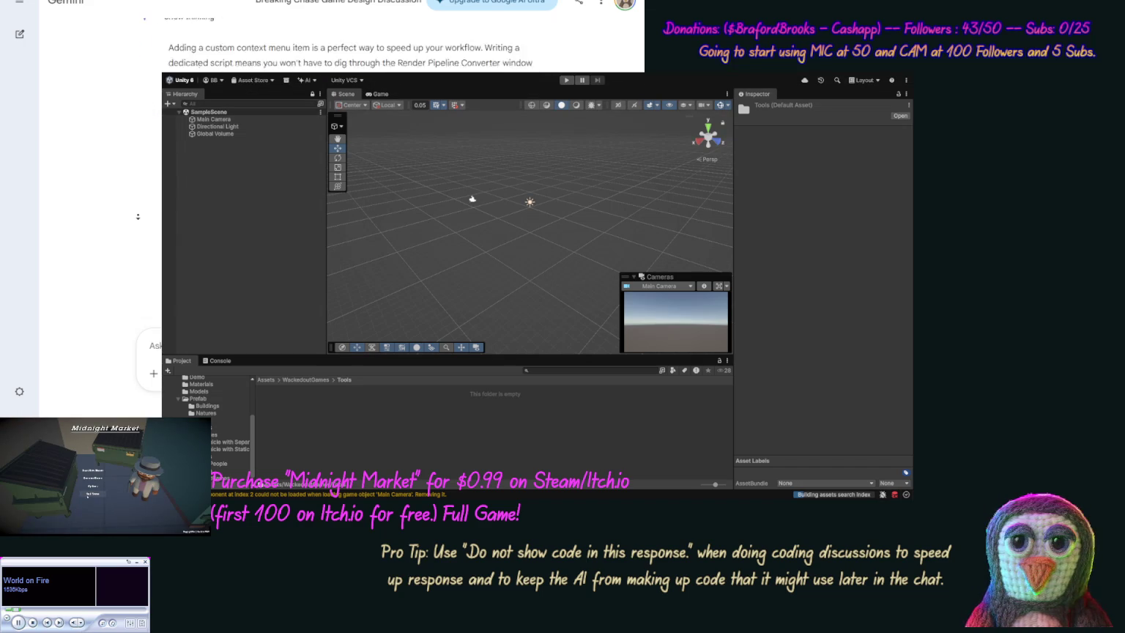
scroll(137, 196, "up", 2)
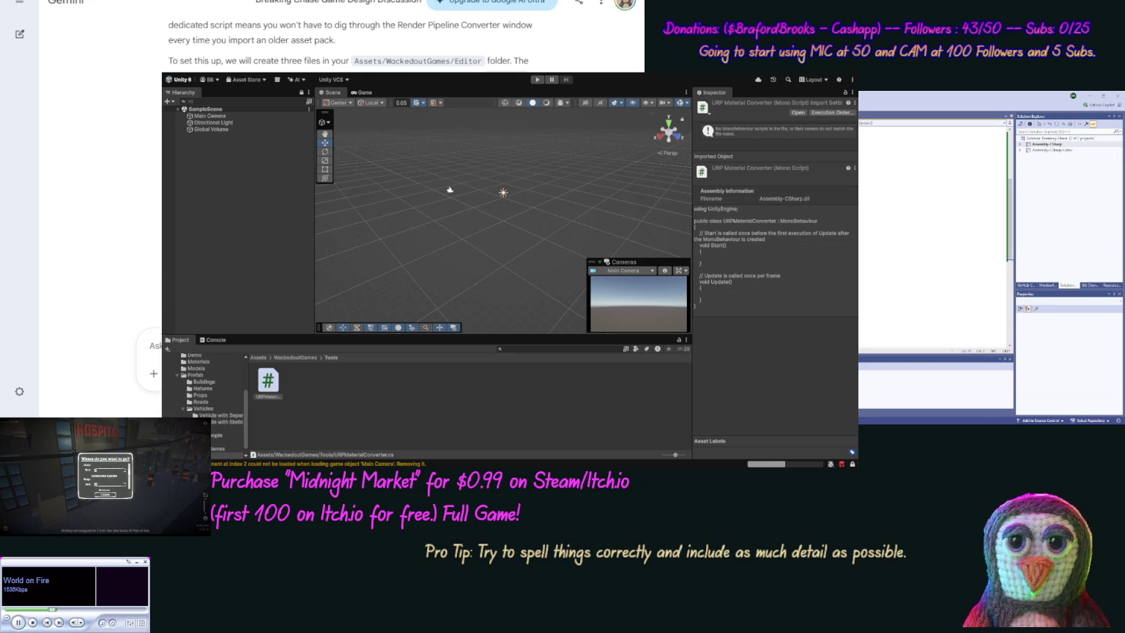
Save Gemini's pasted converter code in URPMaterialConverter.cs and restore down the Visual Studio window.
key("ctrl+s")
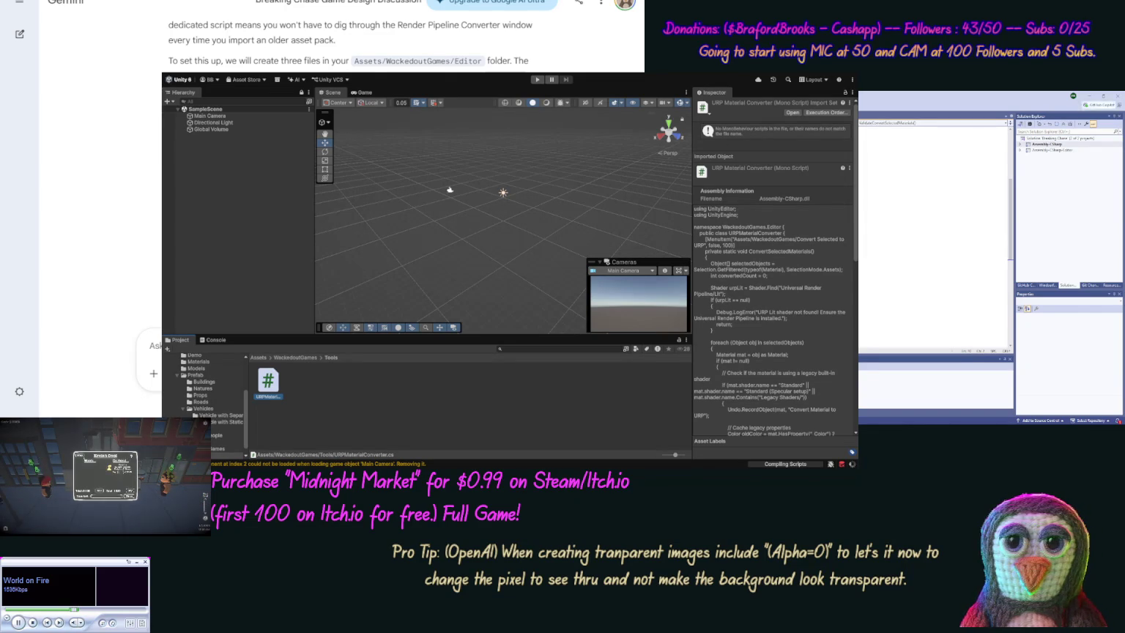
key("super+Down")
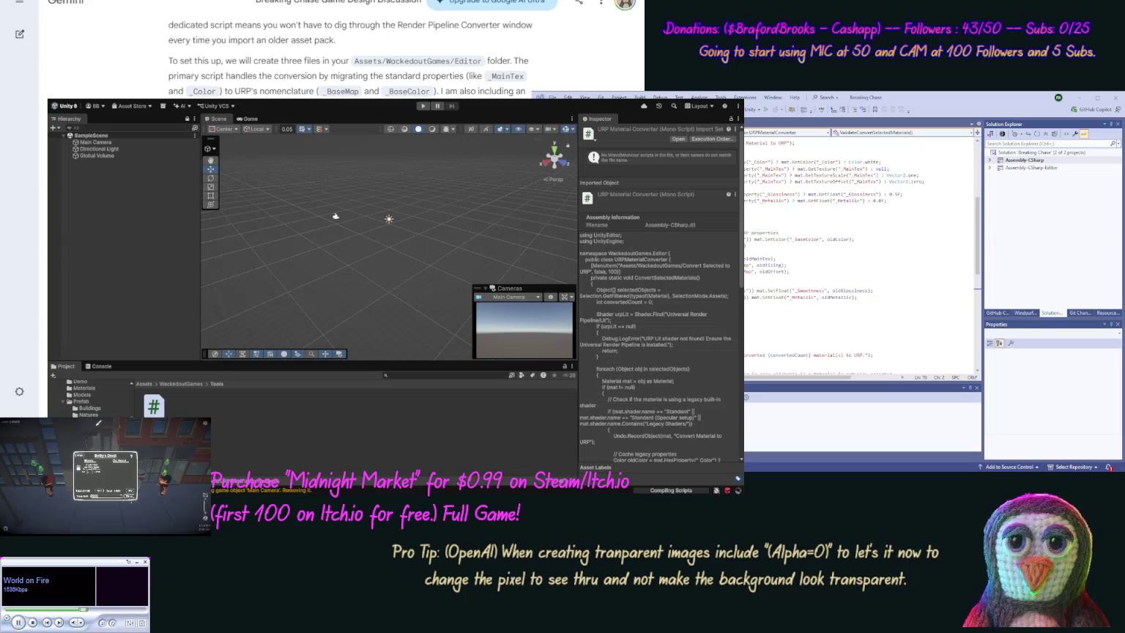
Review lines 39–44 of ConvertSelectedMaterials in the converter script.
left_click(822, 220)
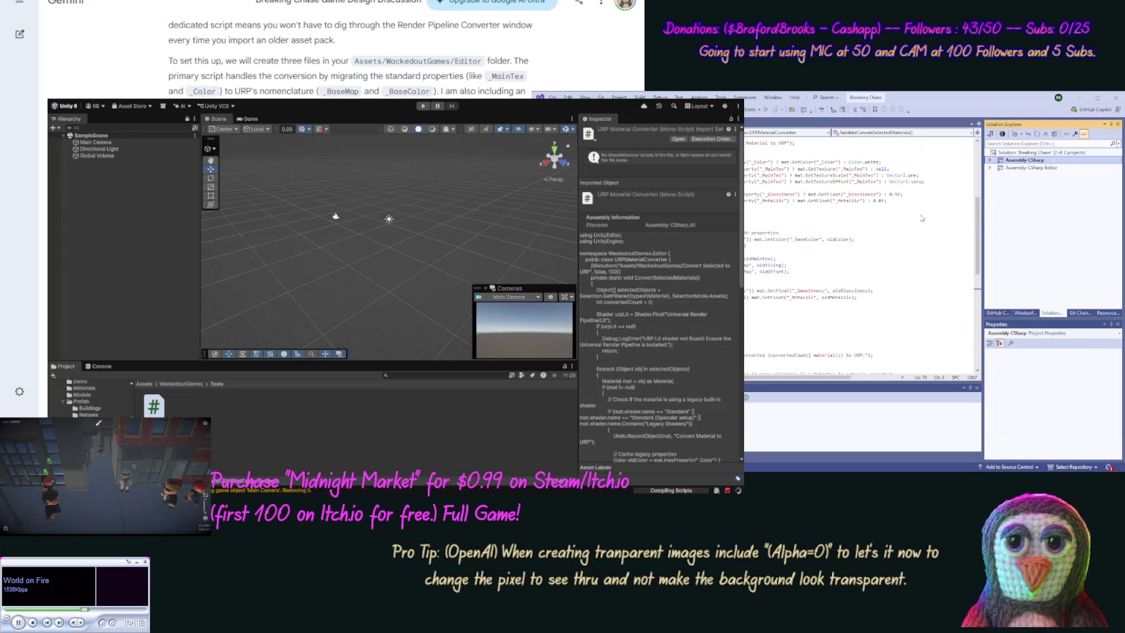
left_click(827, 252)
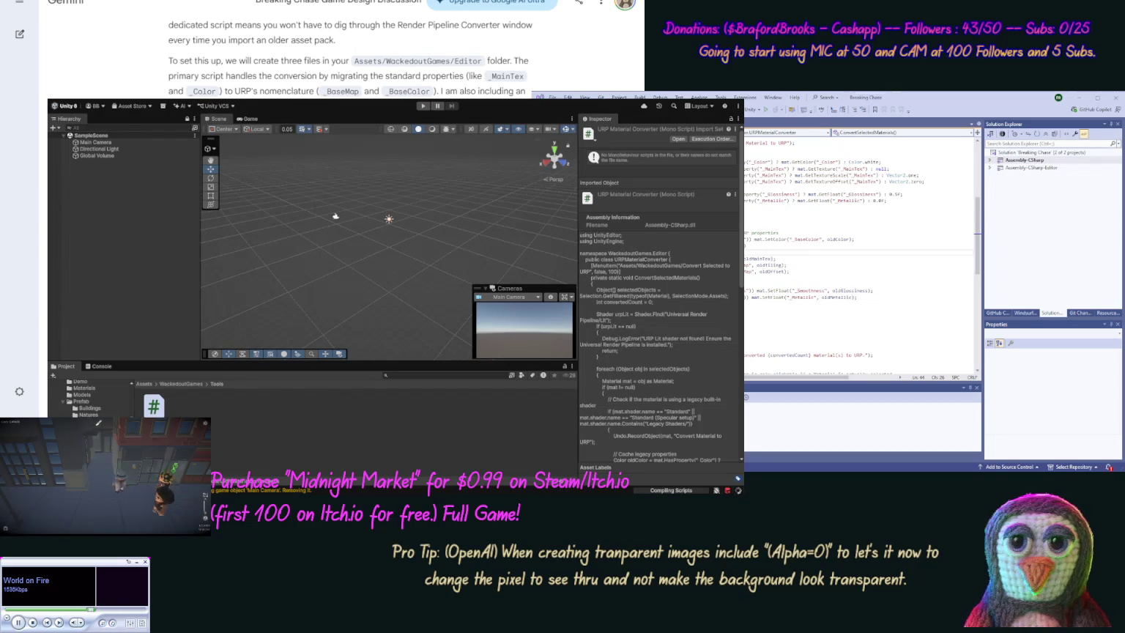
scroll(351, 66, "down", 1)
scroll(352, 59, "up", 5)
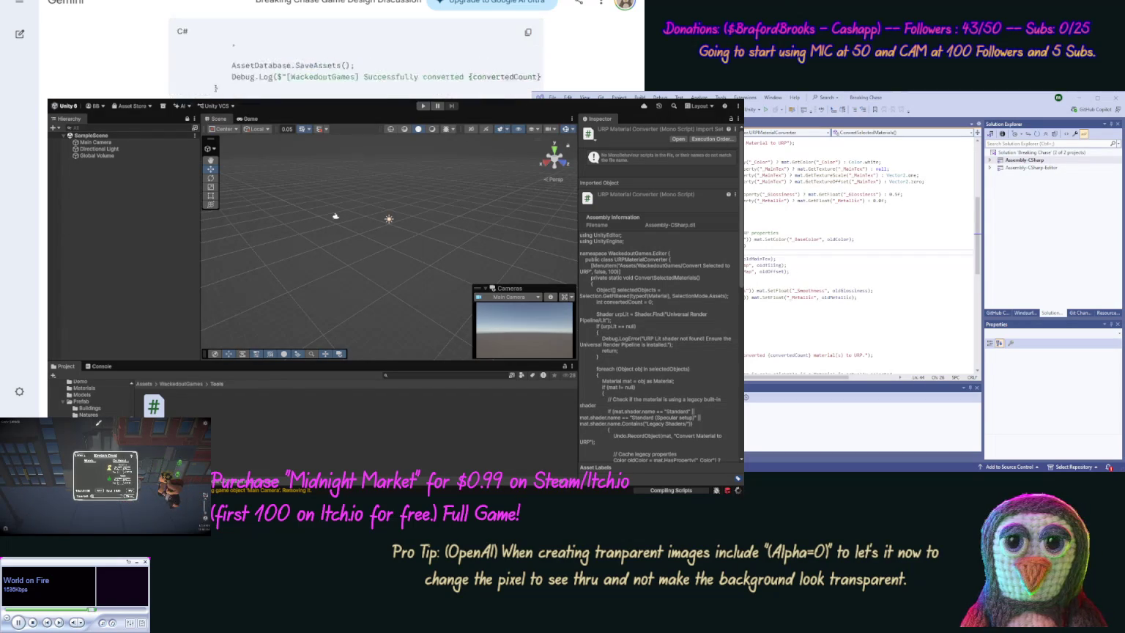
scroll(351, 58, "up", 10)
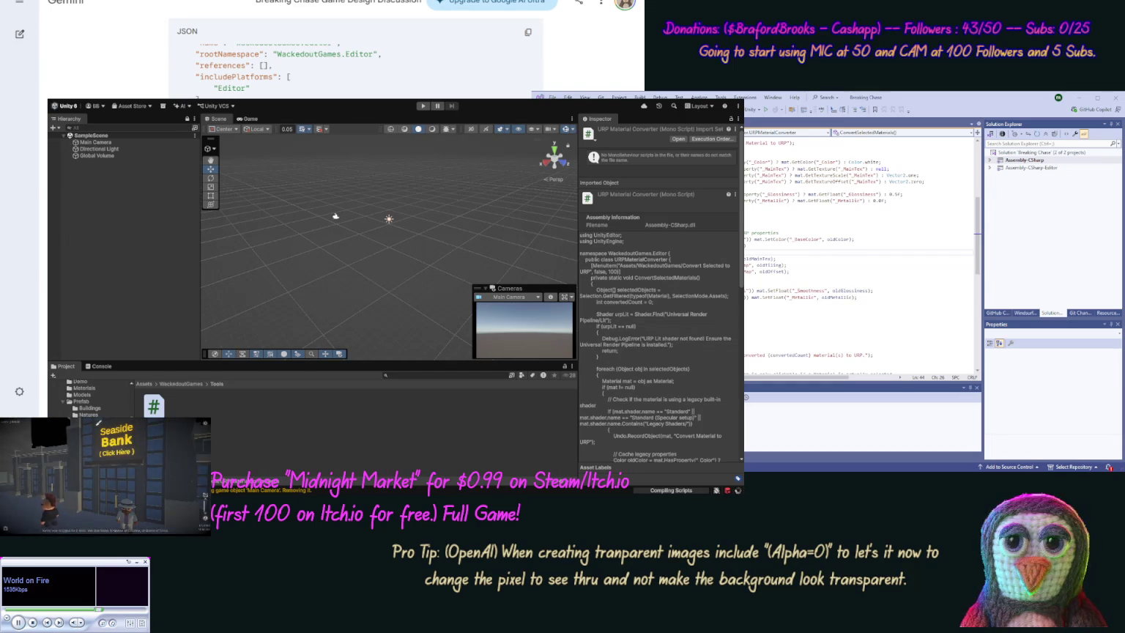
Expand Assembly-CSharp > Assets > WackedoutGames > Tools in Solution Explorer to show URPMaterialConverter.cs.
left_click(990, 167)
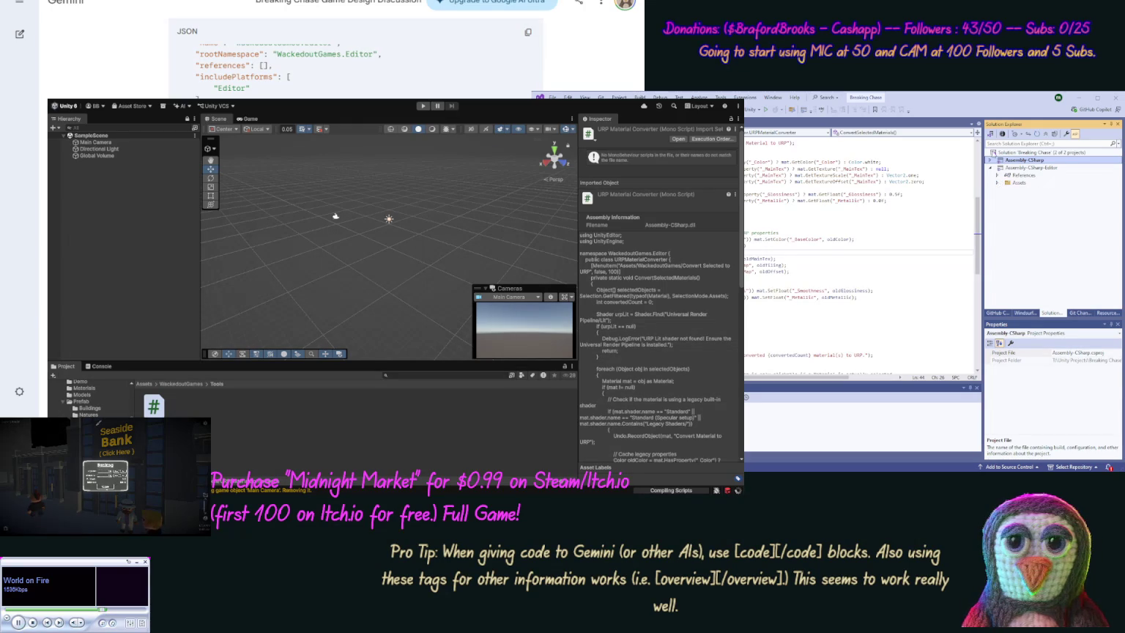
left_click(991, 160)
left_click(998, 176)
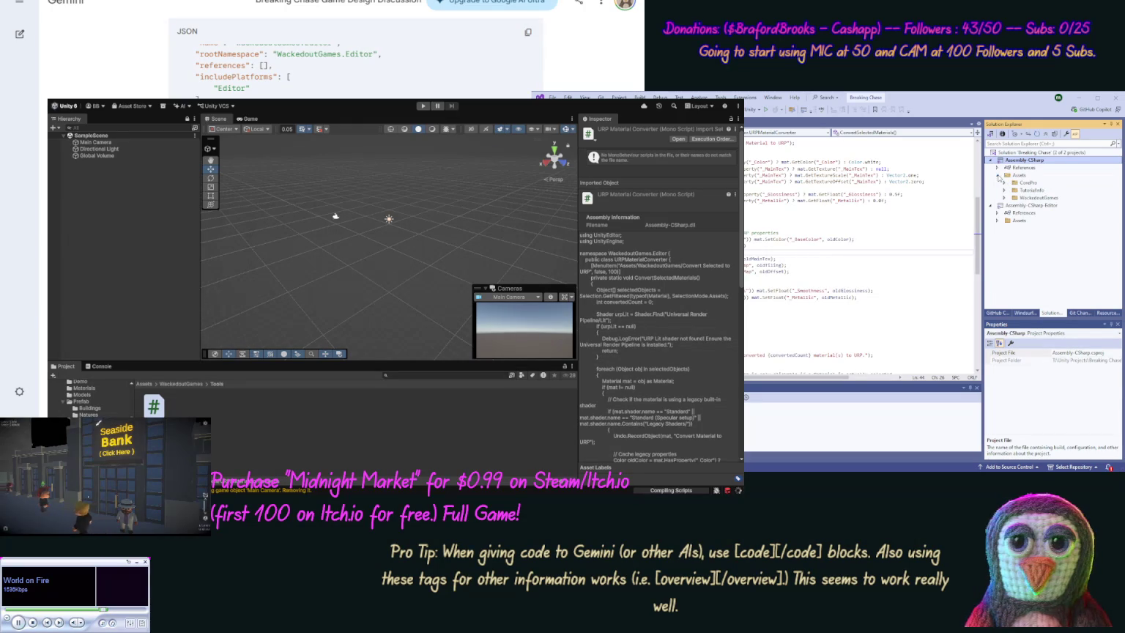
left_click(1004, 197)
left_click(1011, 205)
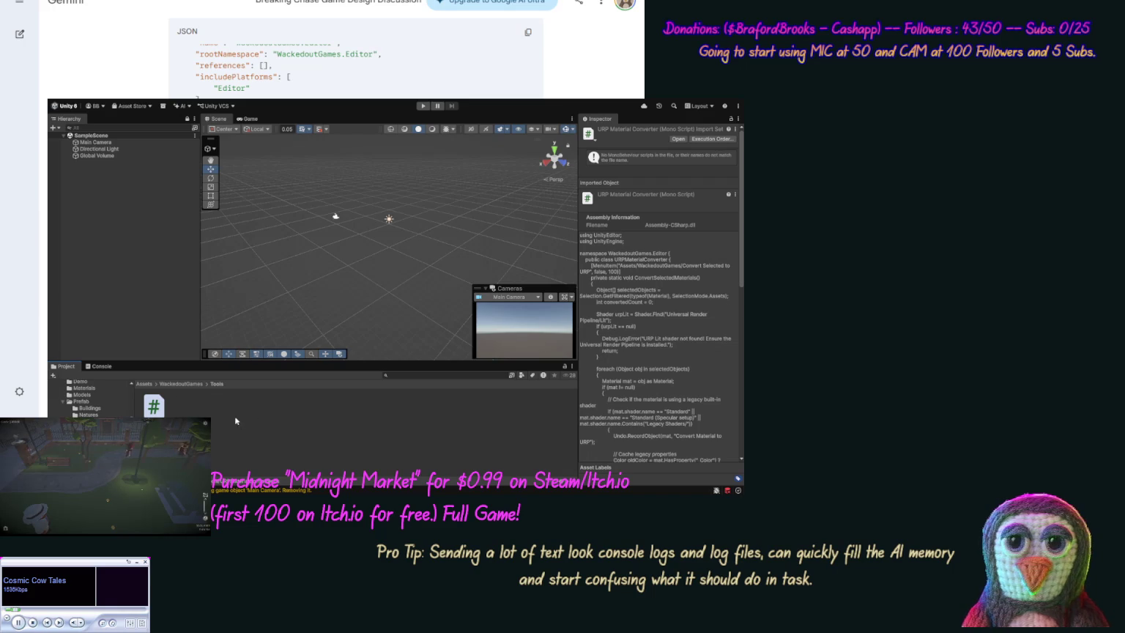
Rename the Tools folder under WackedoutGames to Editor and open it.
left_click(193, 383)
left_click(155, 406)
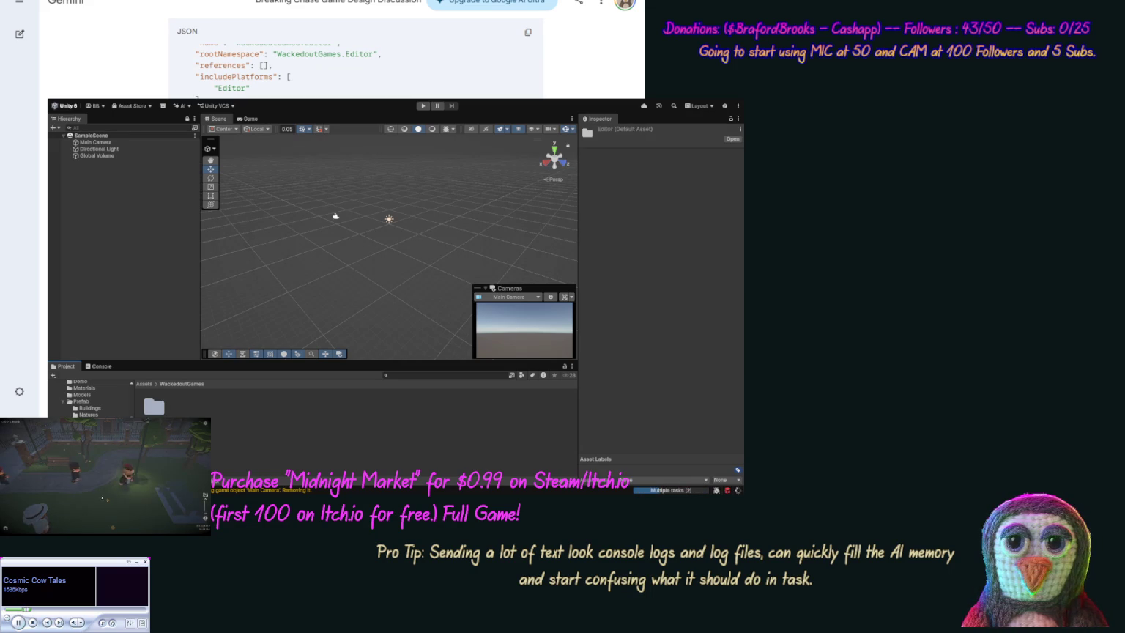
double_click(154, 406)
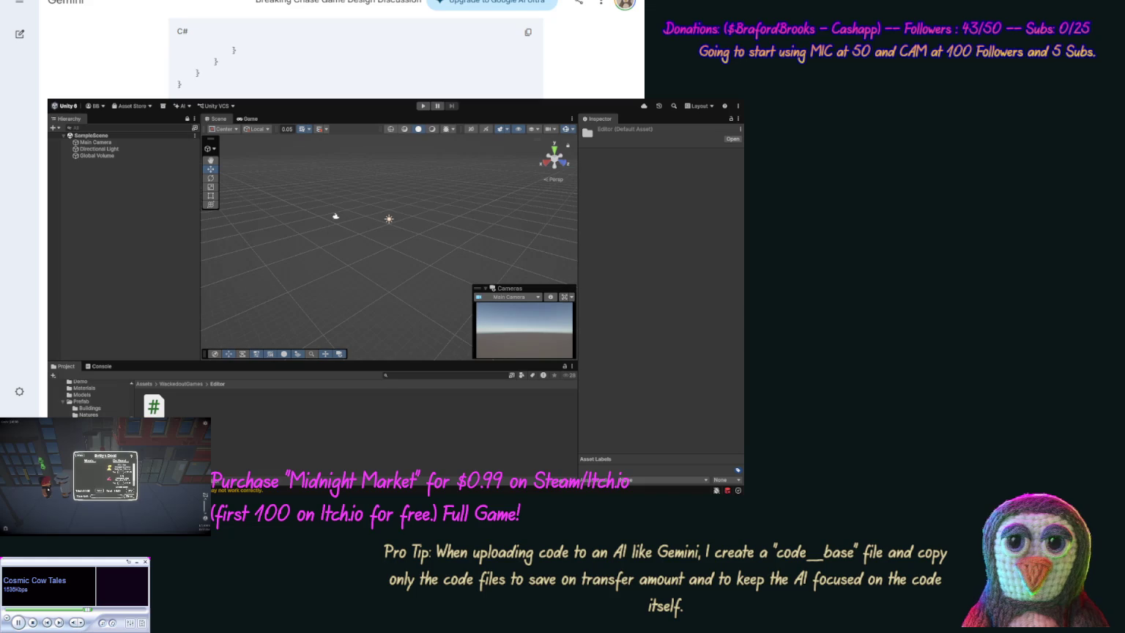
Ask Gemini for only the converter script, then confirm URPMaterialConverter builds into Assembly-CSharp-Editor.dll.
key("Return")
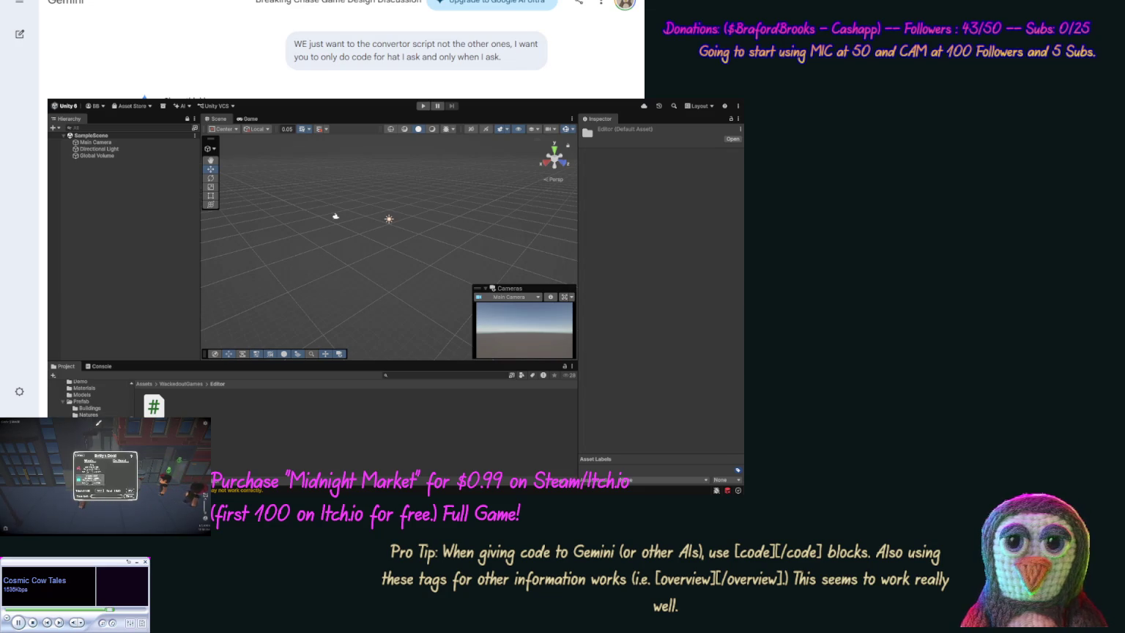
key("ctrl+c")
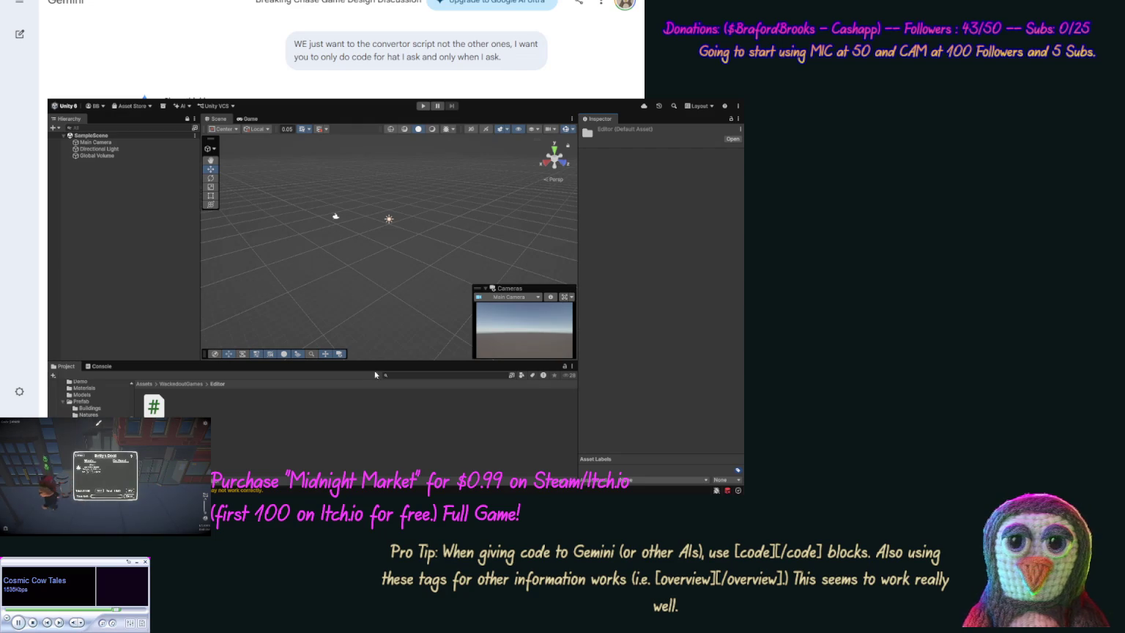
left_click(153, 406)
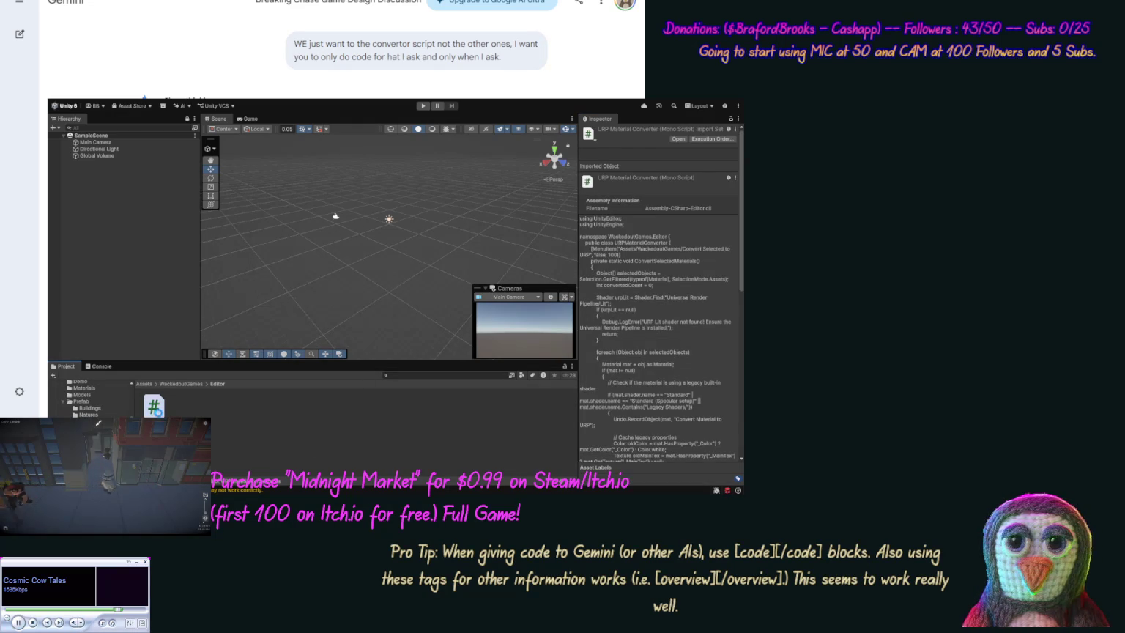
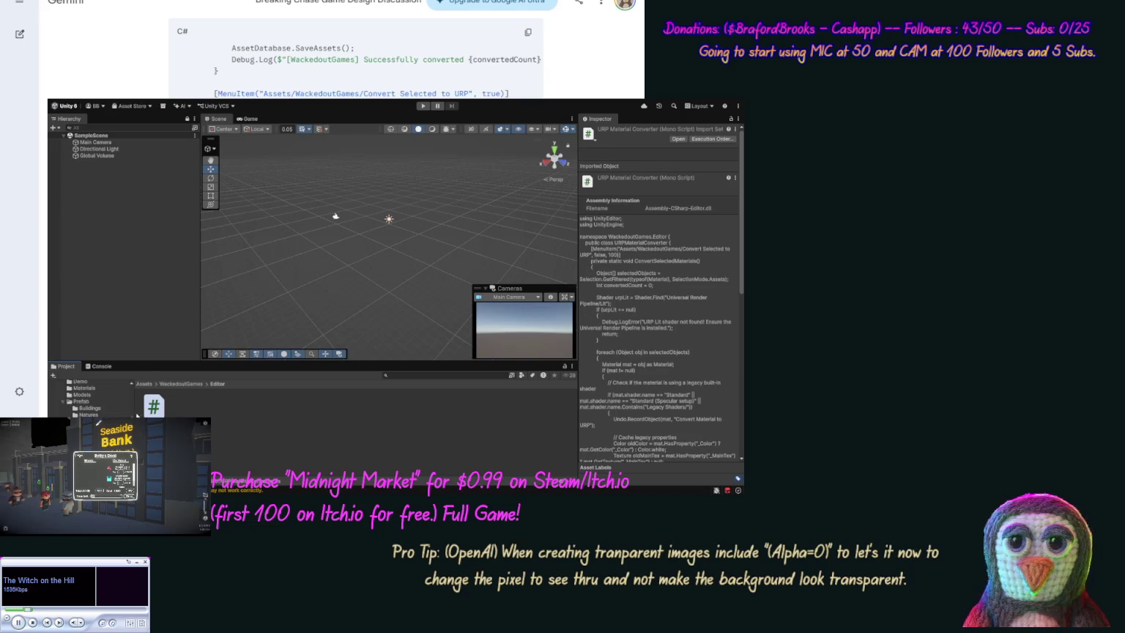
Create an empty GameObject in the sample scene named 'Camera Focus Point'.
scroll(132, 408, "up", 3)
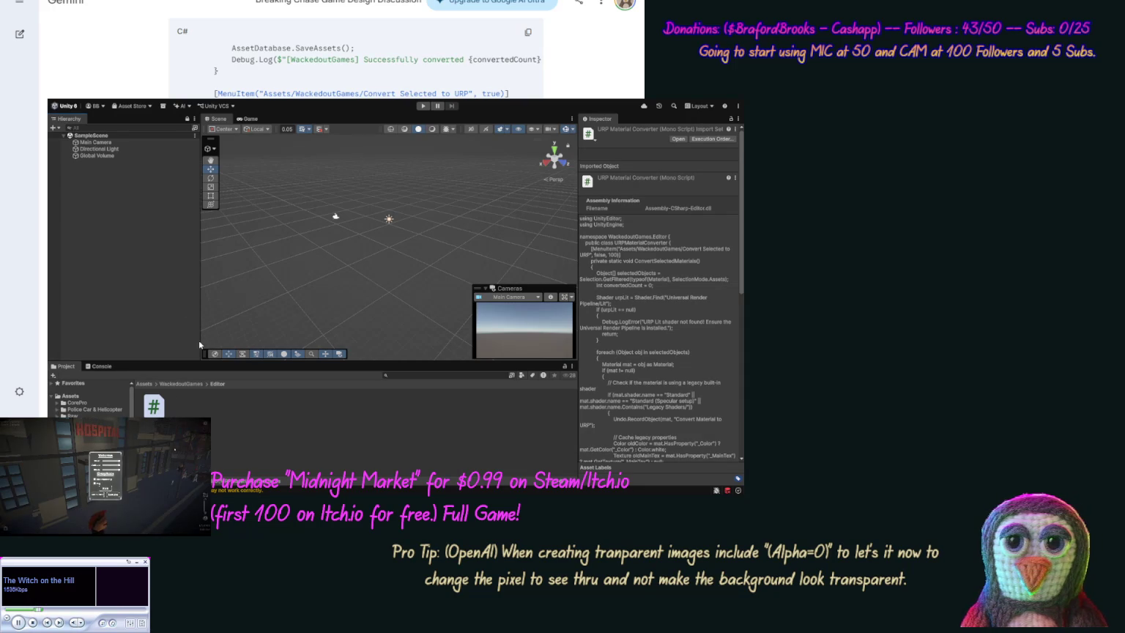
key("ctrl+shift+n")
type("Cam")
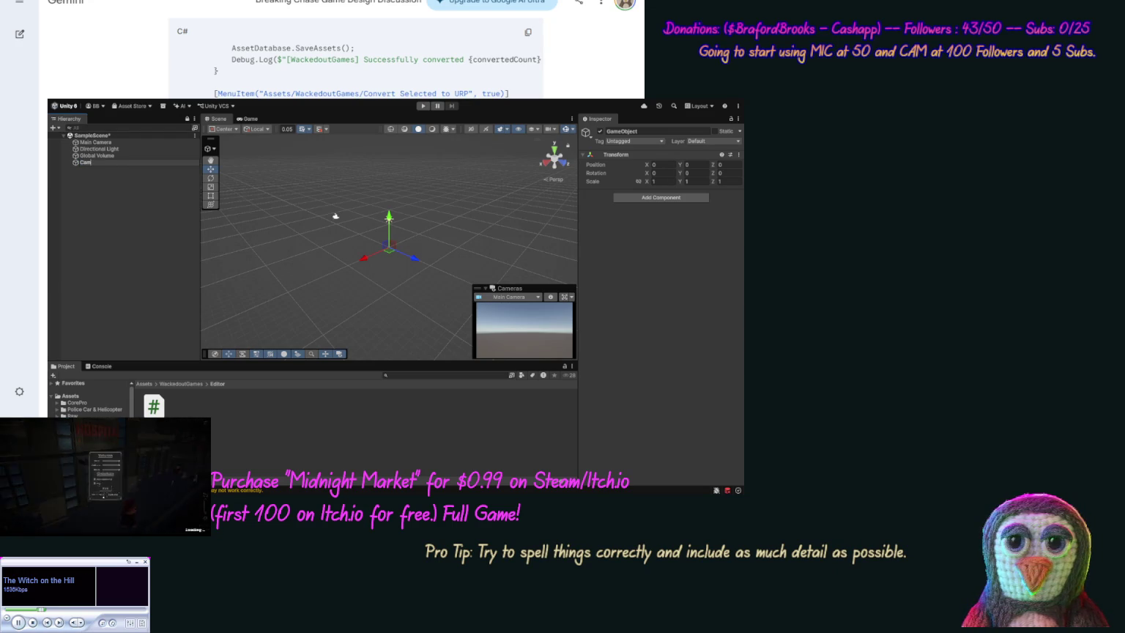
type("era Focus")
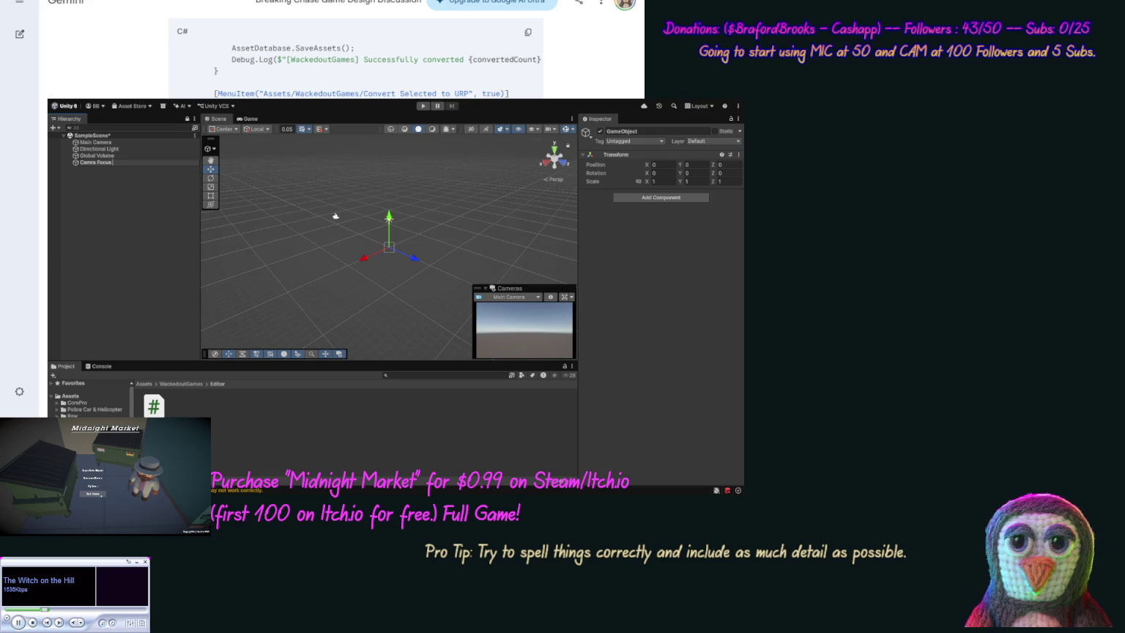
type("int")
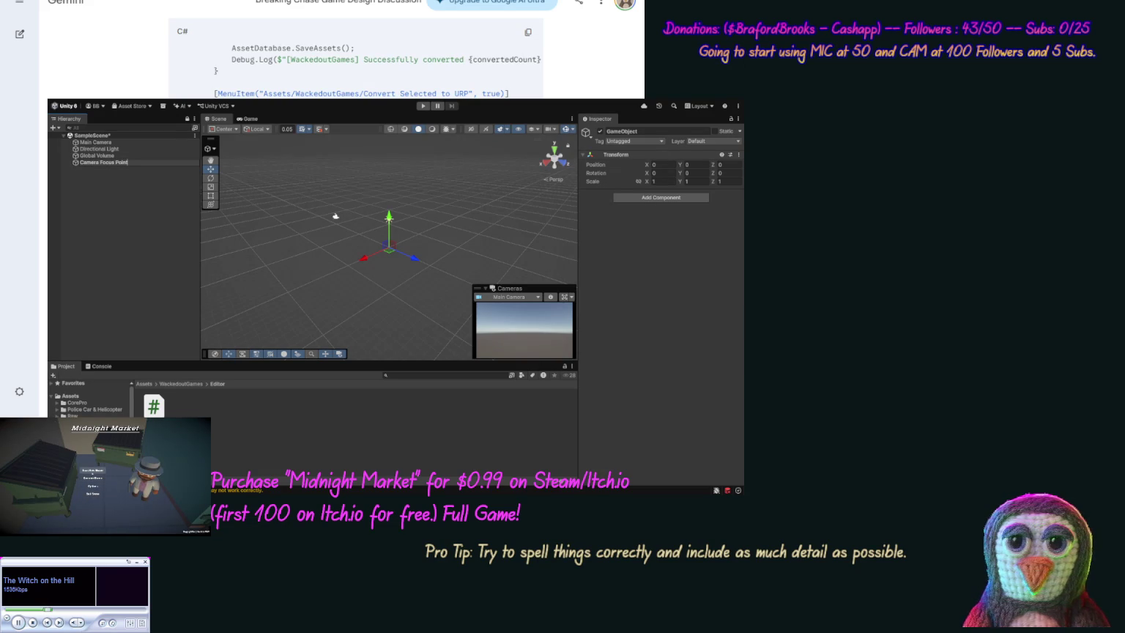
key("Return")
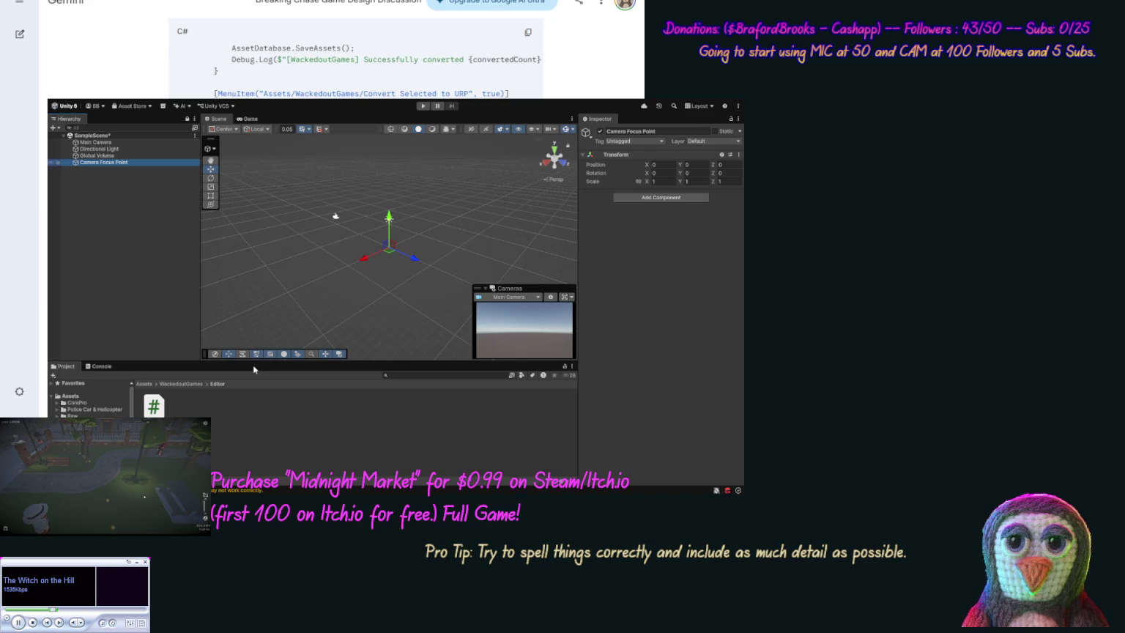
key("ctrl+shift+n")
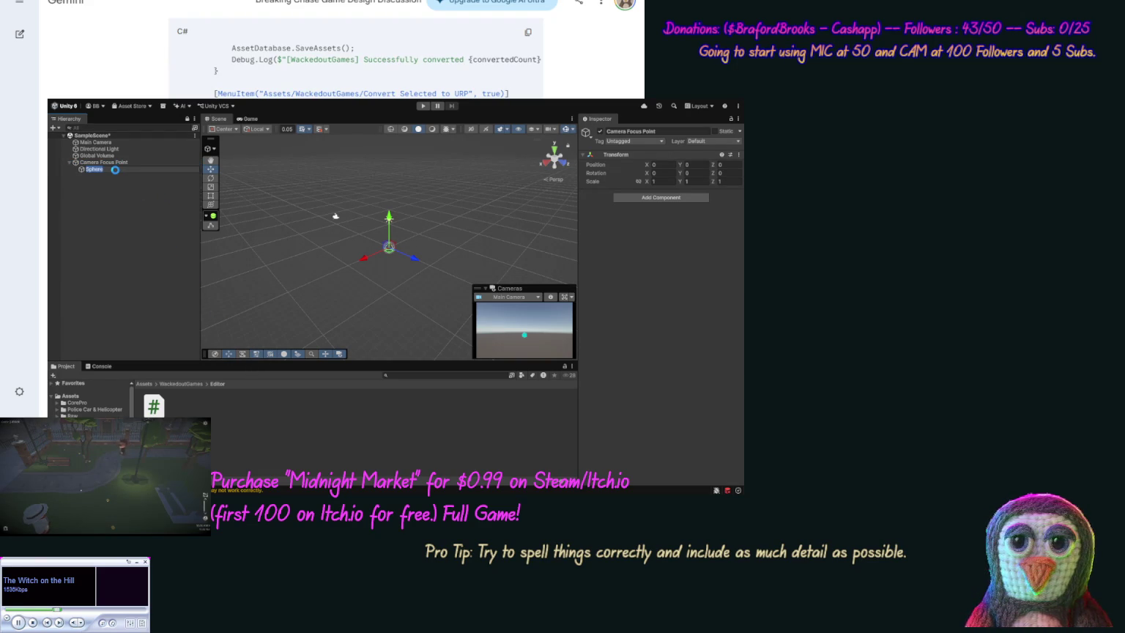
Rename the child sphere under Camera Focus Point to 'Focal Point'.
left_click(115, 169)
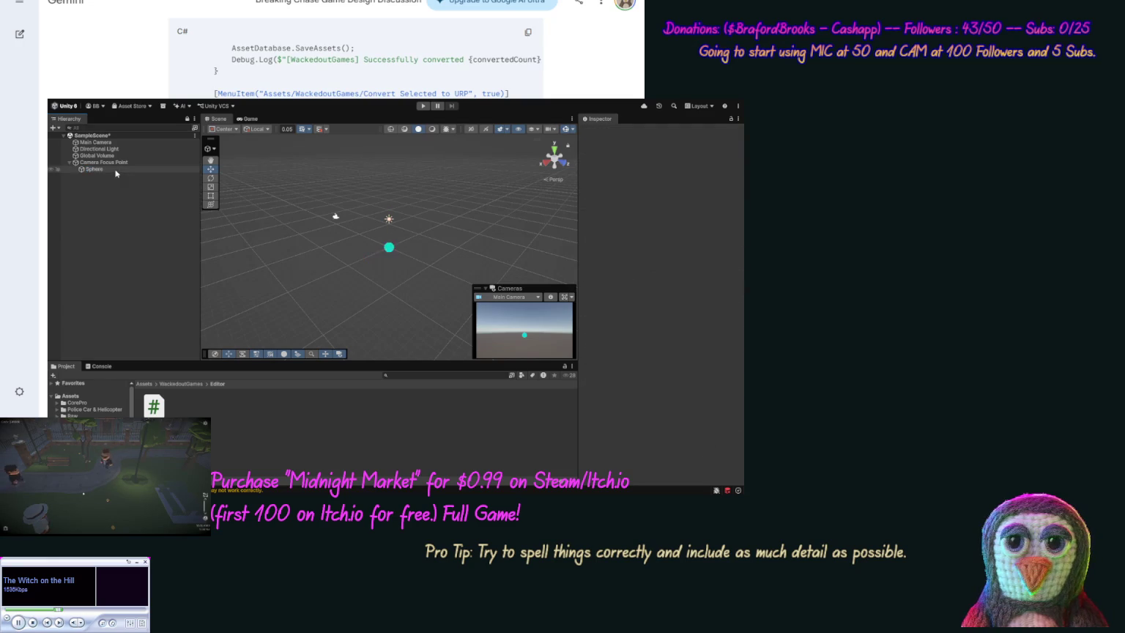
left_click(115, 169)
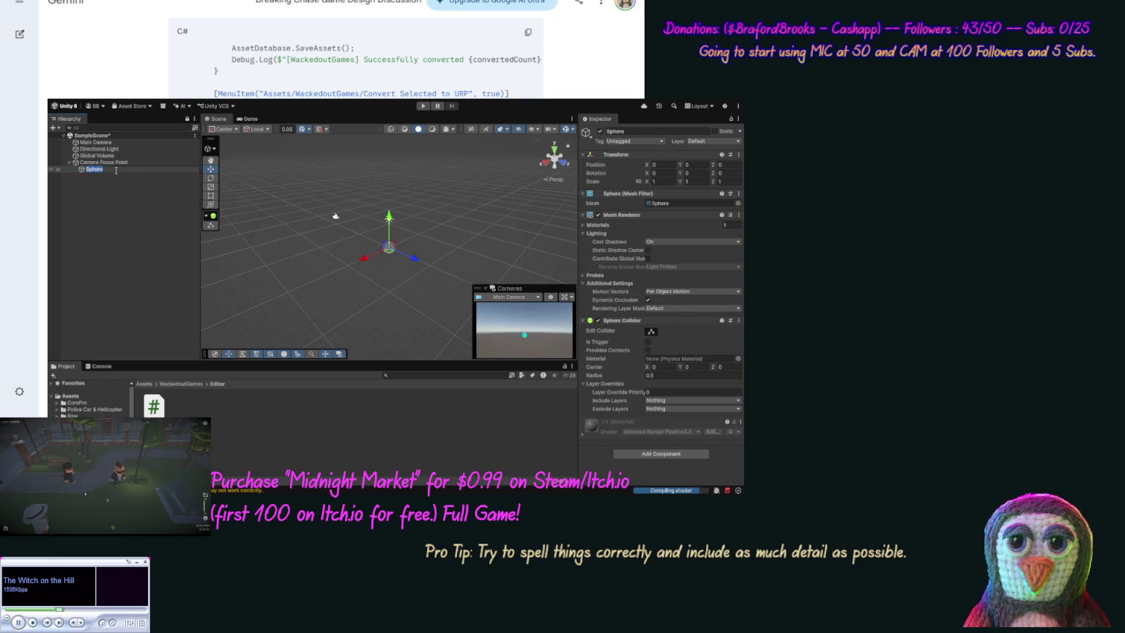
type("Focal Po")
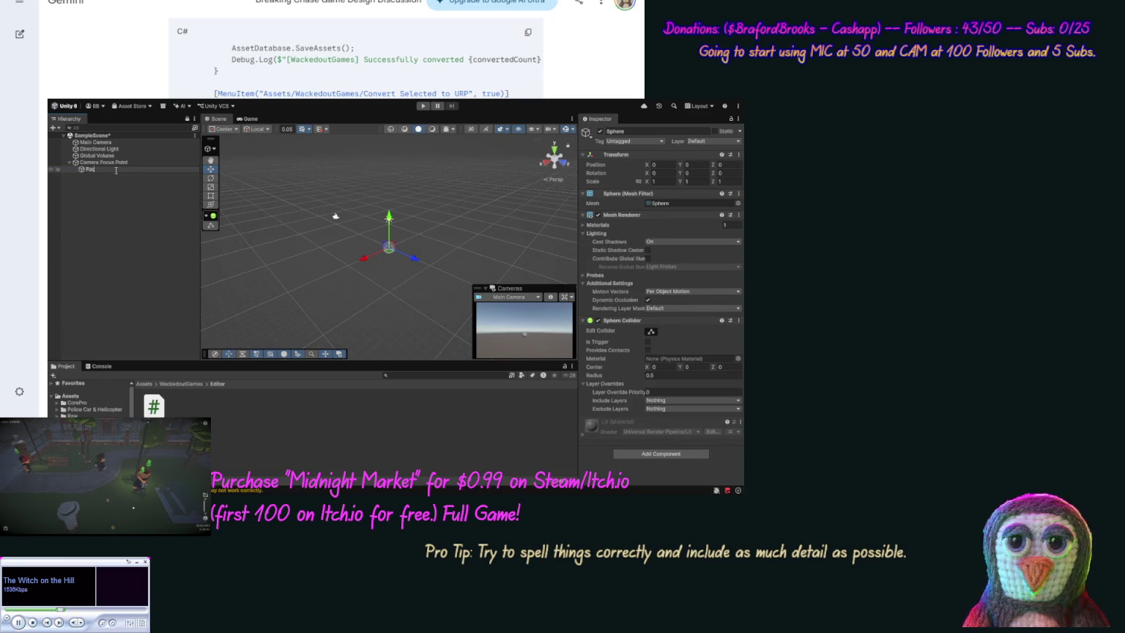
type("int")
key("Return")
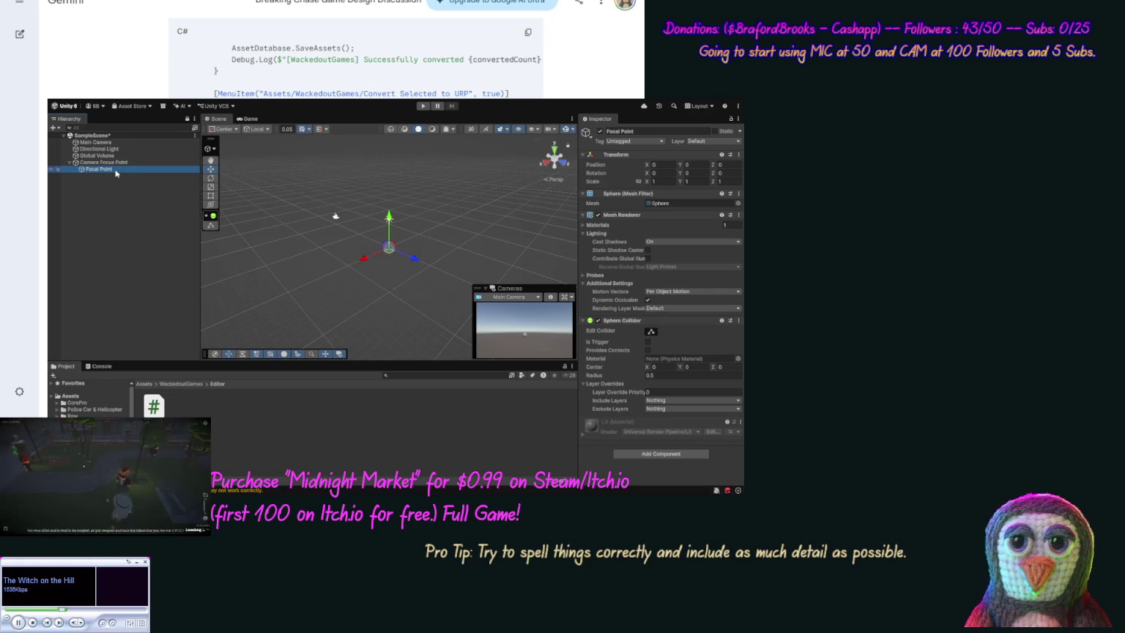
left_click(118, 168)
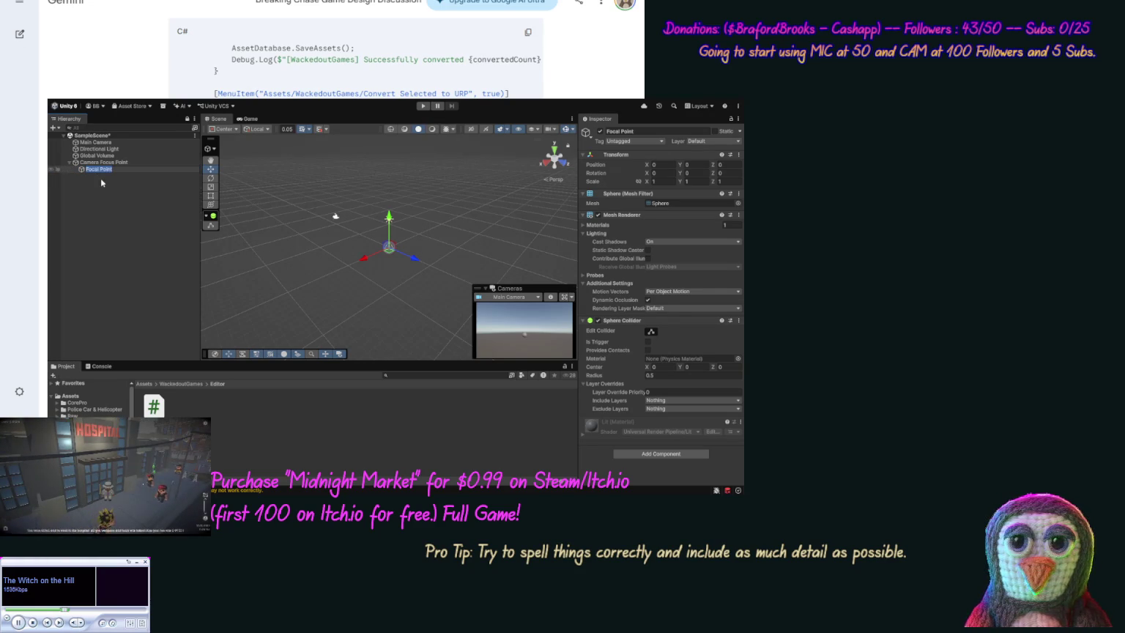
left_click(114, 209)
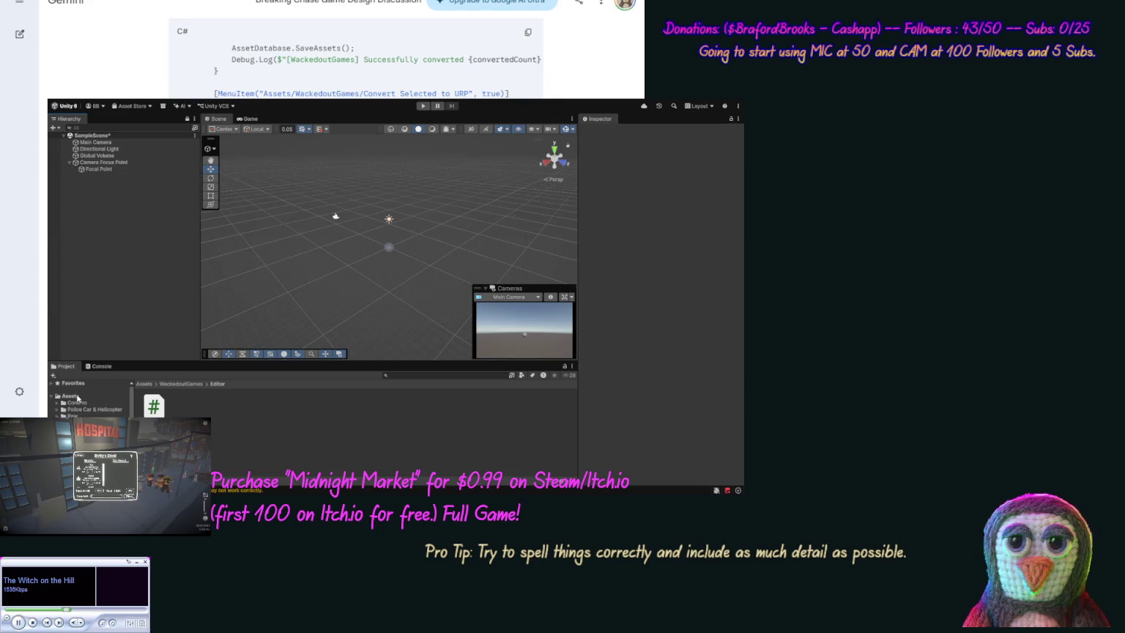
Create the BreakingChase > Camera System folder in Assets and open it for the new material.
left_click(70, 397)
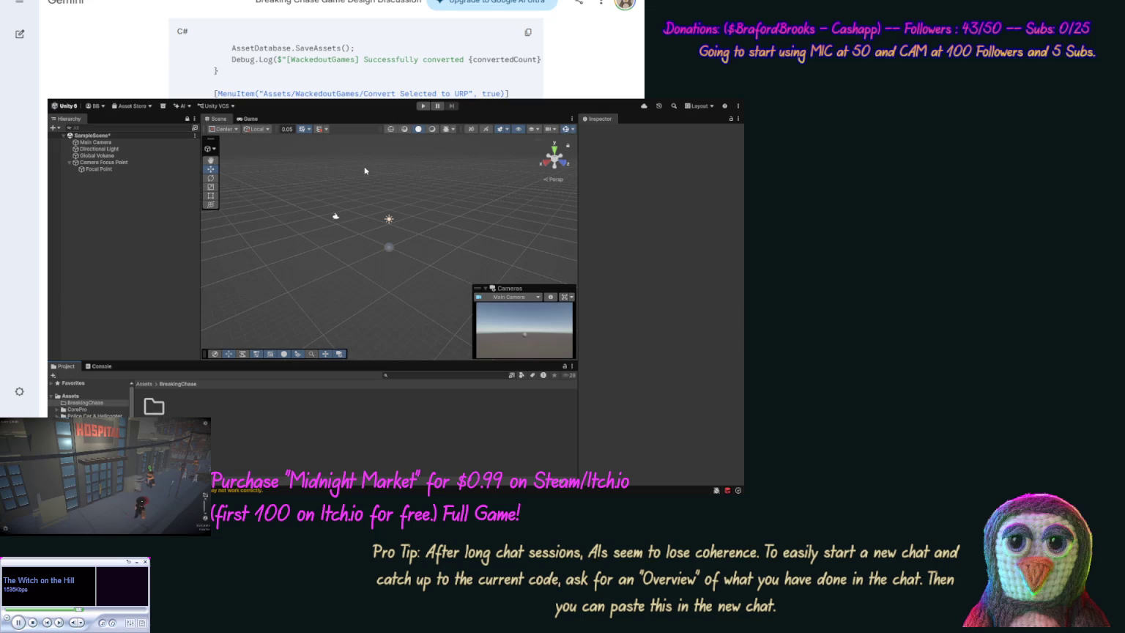
key("Return")
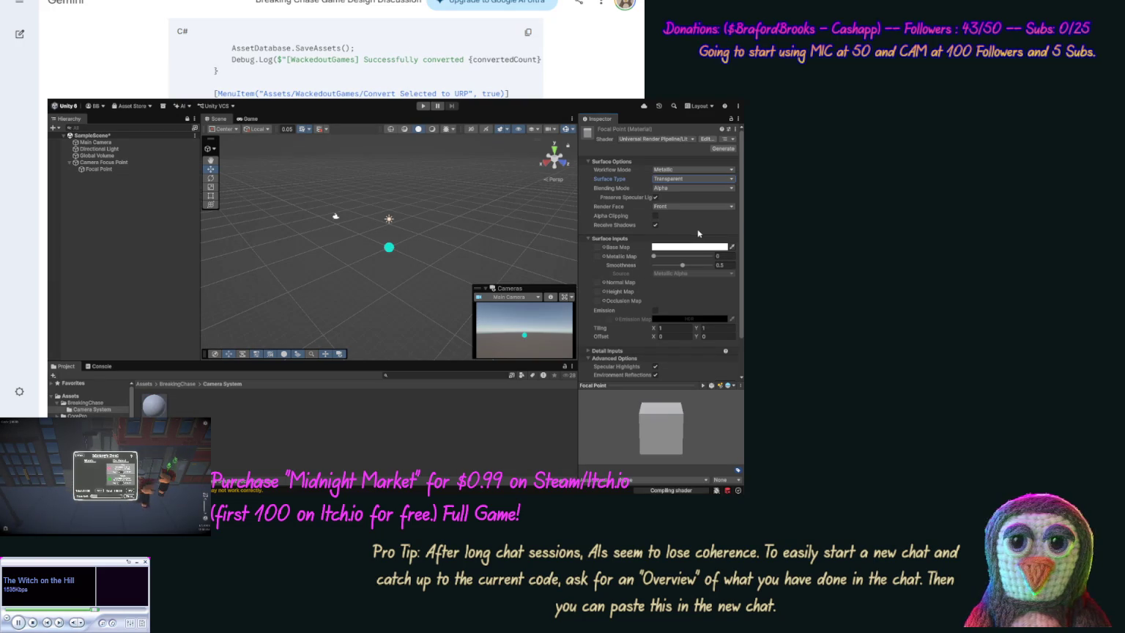
Set the Focal Point material's Base Map colour to bright green.
left_click(706, 247)
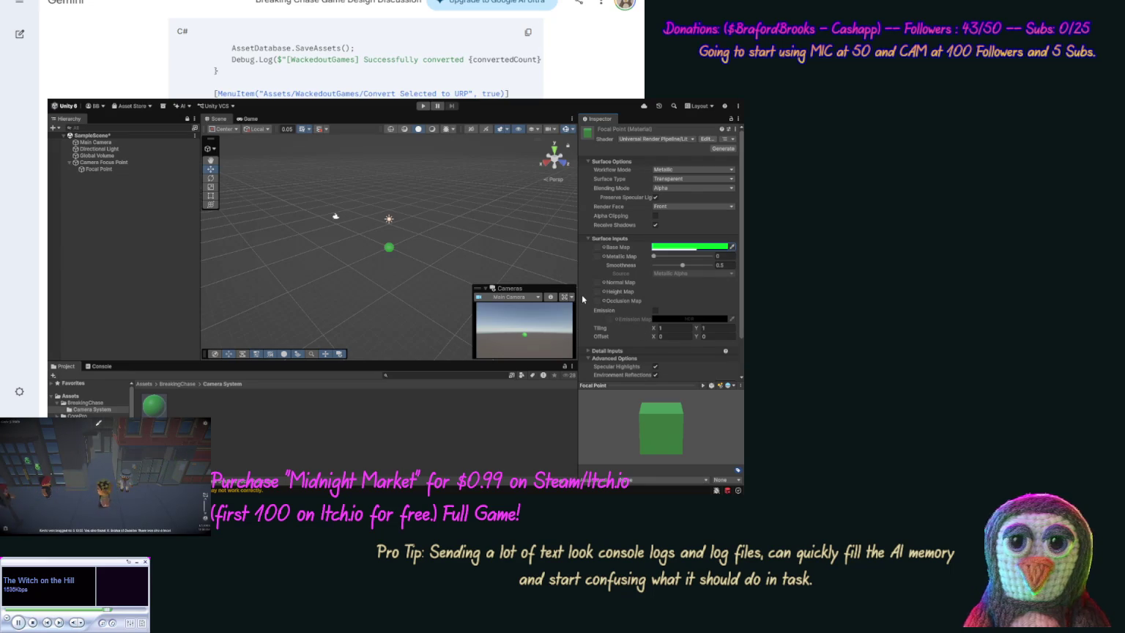
Leave Focal Point's metallic and smoothness at 0, then save Camera Focus Point as a Camera System prefab.
left_click_drag(681, 265, 689, 268)
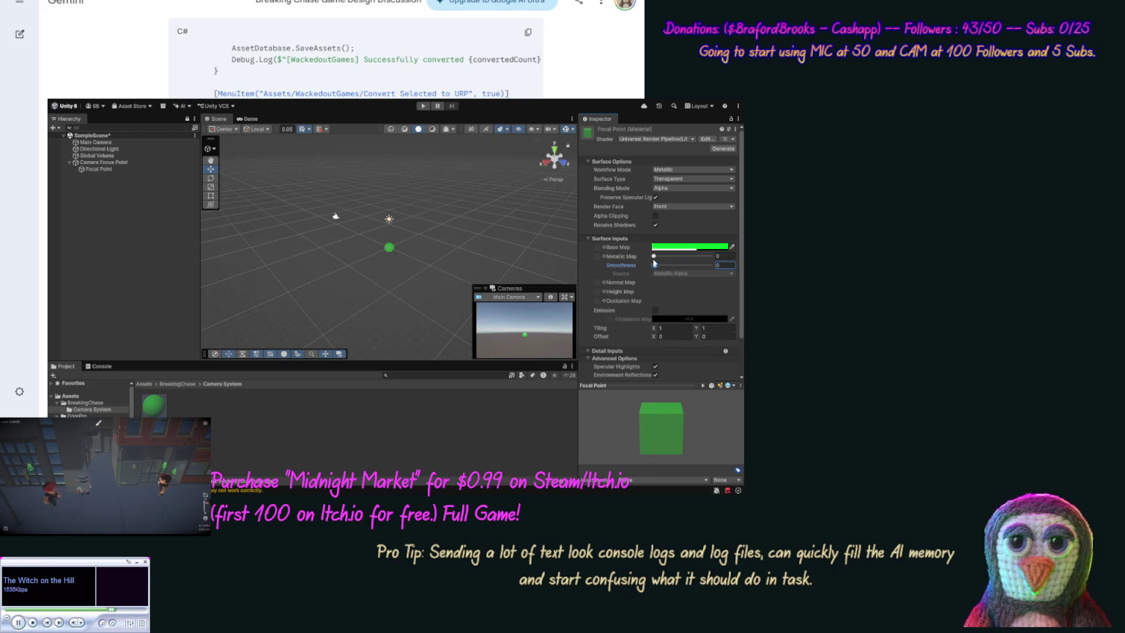
left_click_drag(653, 256, 722, 268)
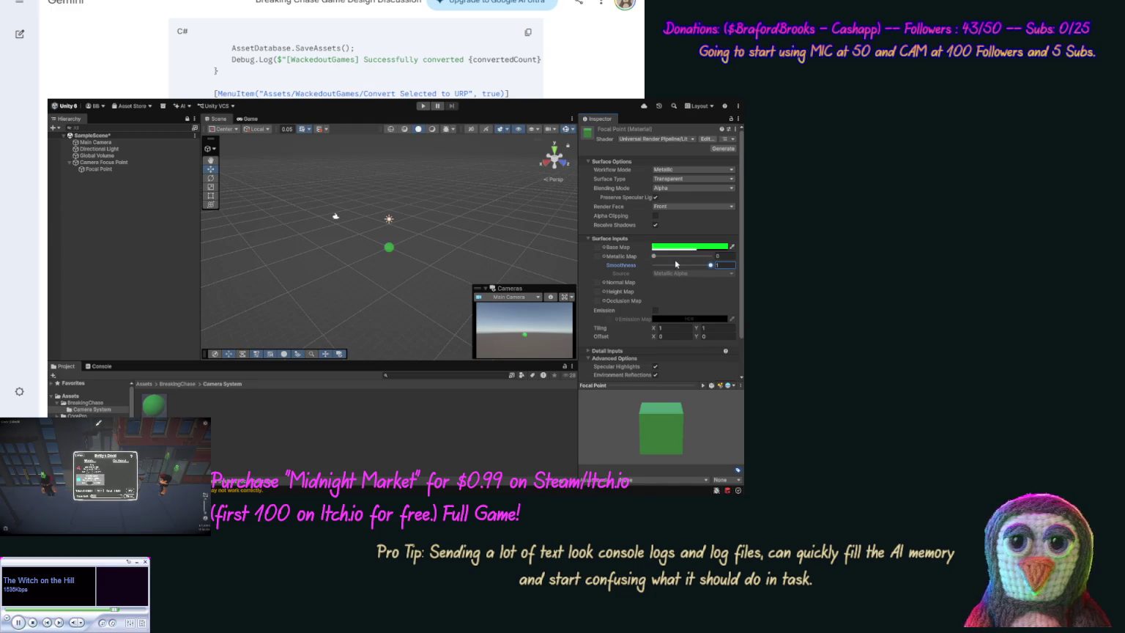
left_click_drag(653, 256, 733, 257)
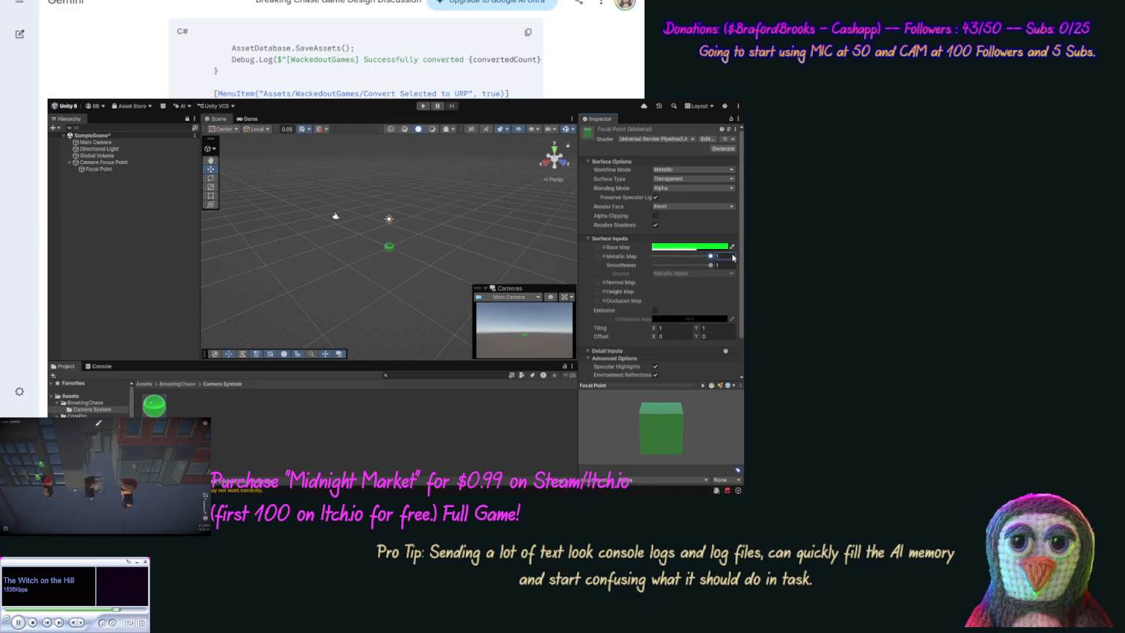
left_click_drag(709, 256, 654, 265)
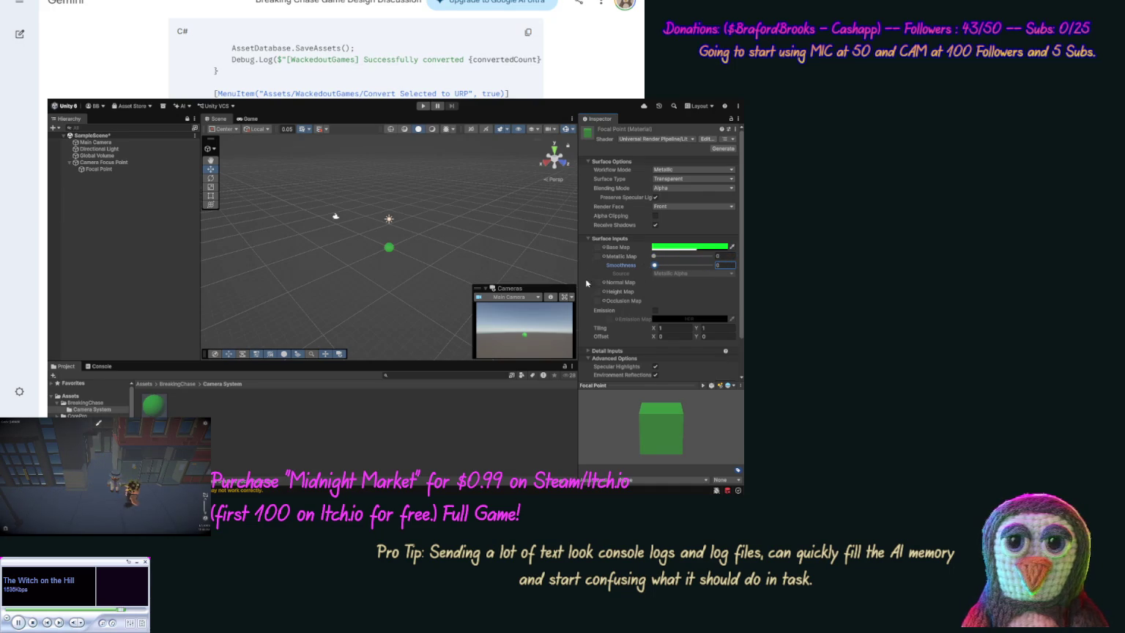
left_click(111, 162)
mouse_move(111, 162)
left_mouse_down()
mouse_move(202, 414)
mouse_move(113, 162)
mouse_move(198, 322)
mouse_move(206, 406)
left_mouse_up()
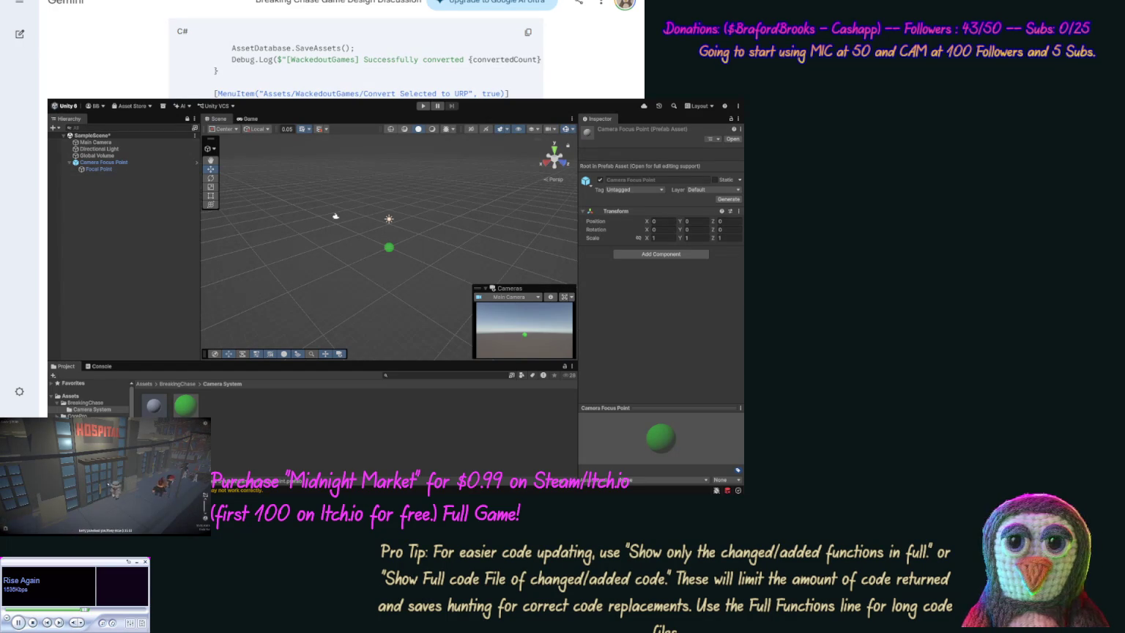
scroll(356, 58, "up", 5)
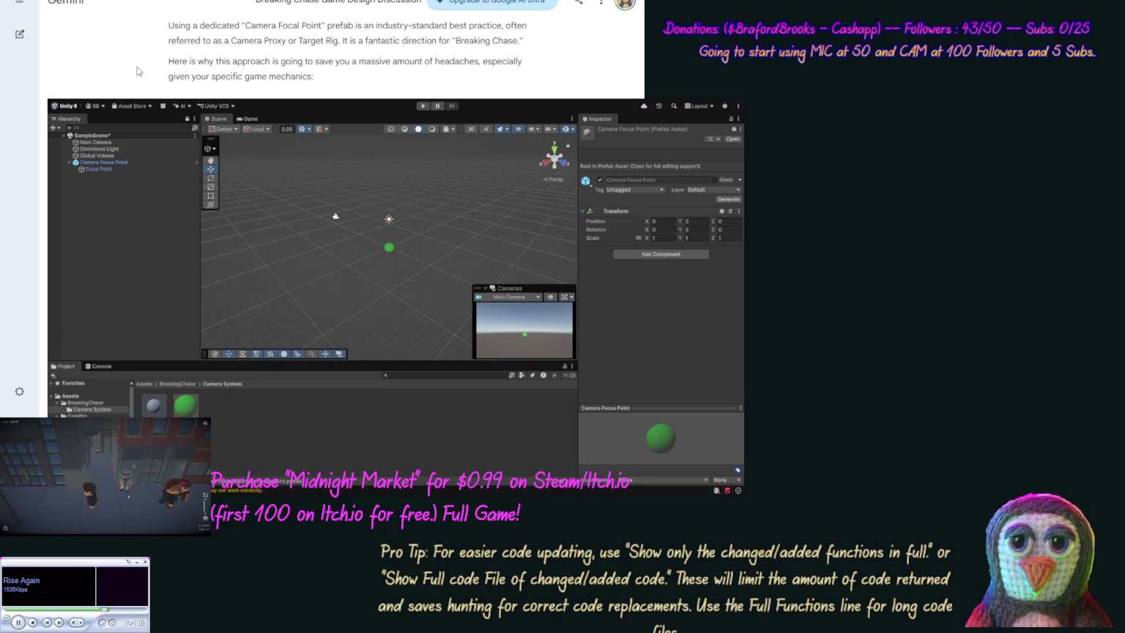
scroll(136, 71, "down", 1)
scroll(151, 66, "down", 2)
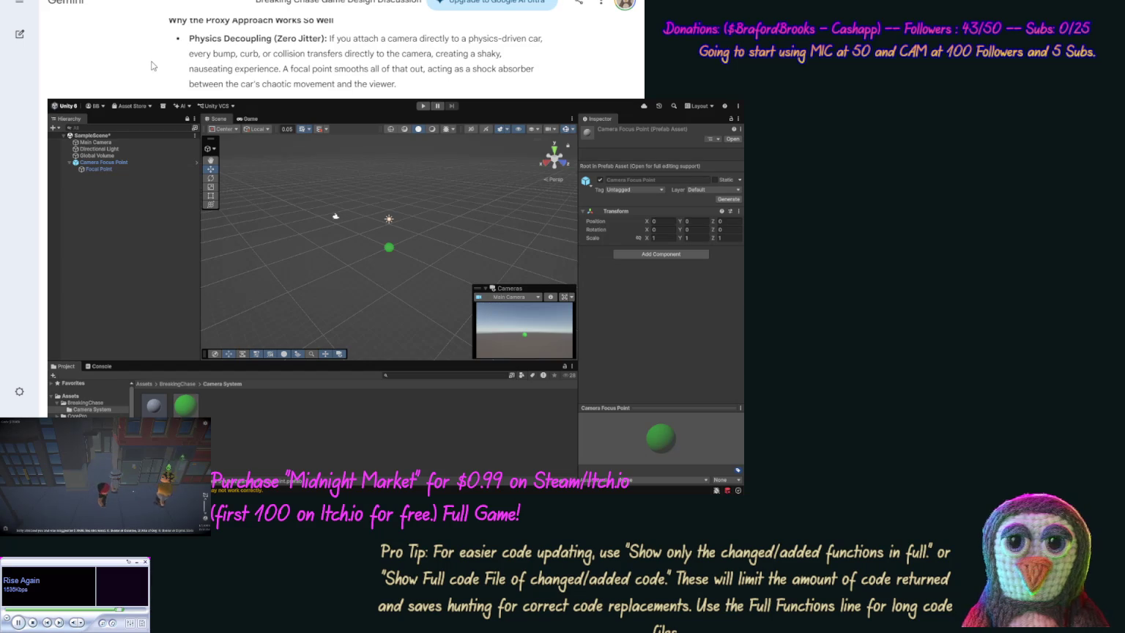
scroll(136, 73, "down", 1)
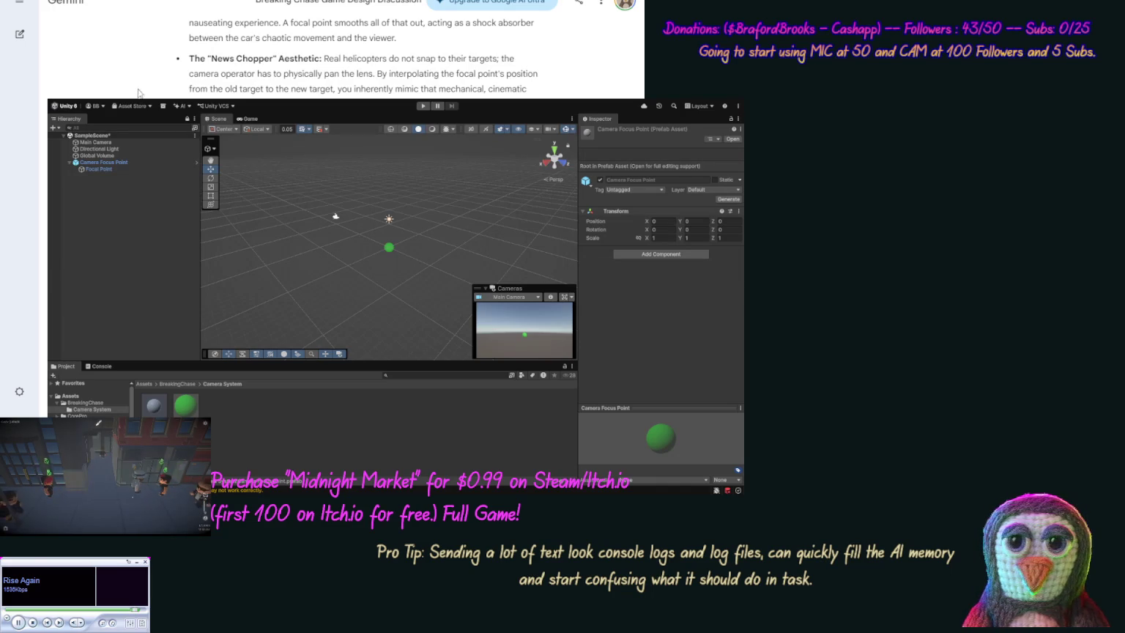
scroll(136, 92, "down", 3)
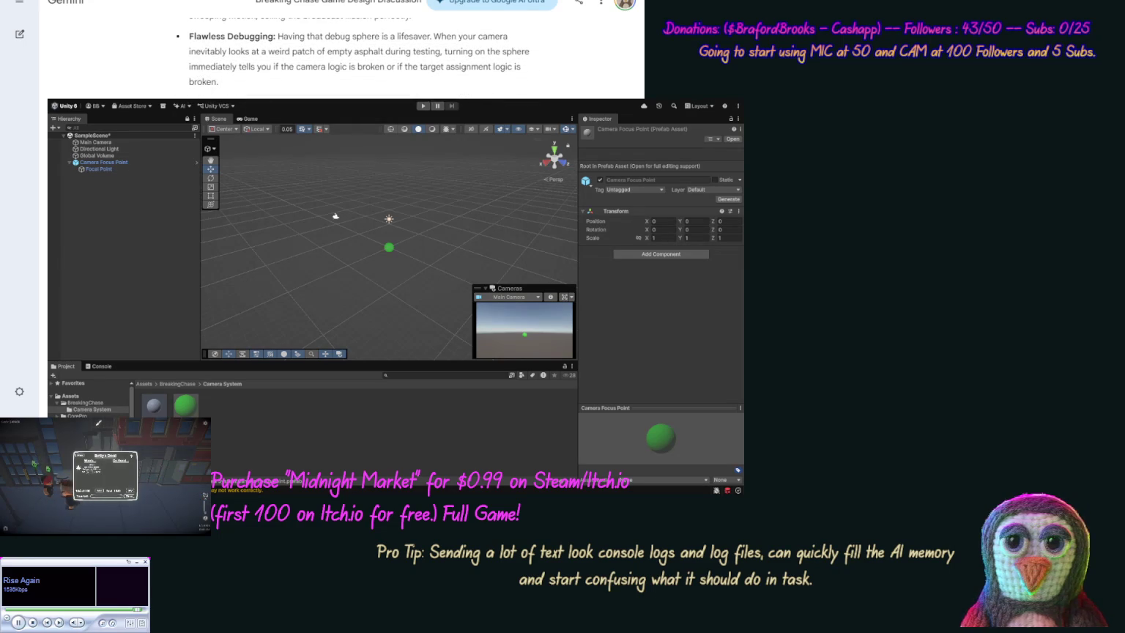
middle_click(138, 86)
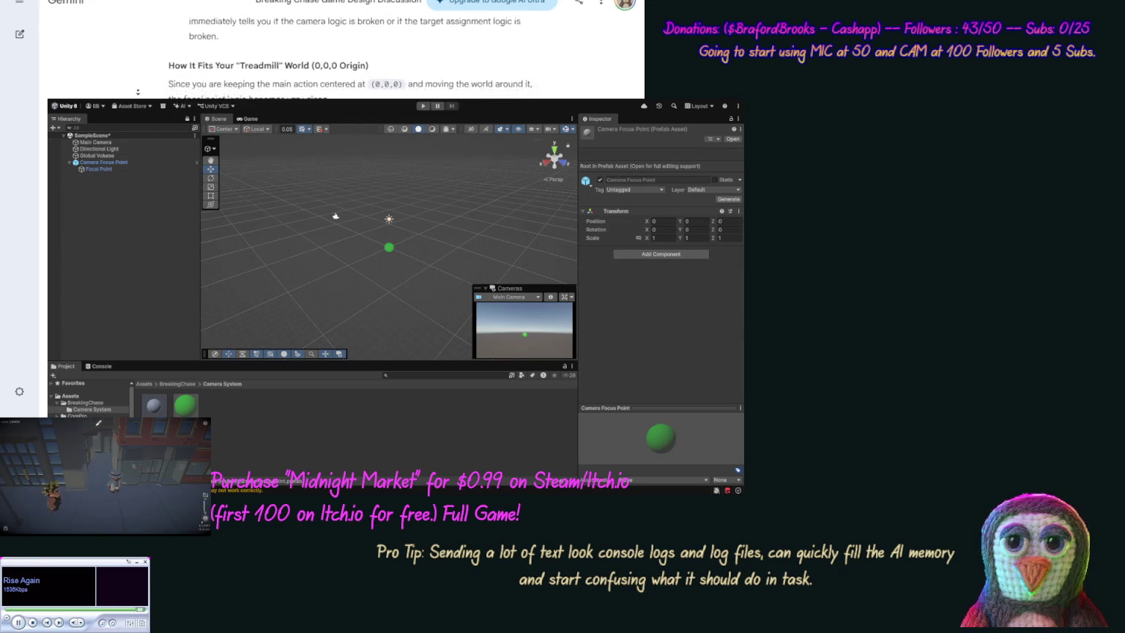
middle_click(139, 95)
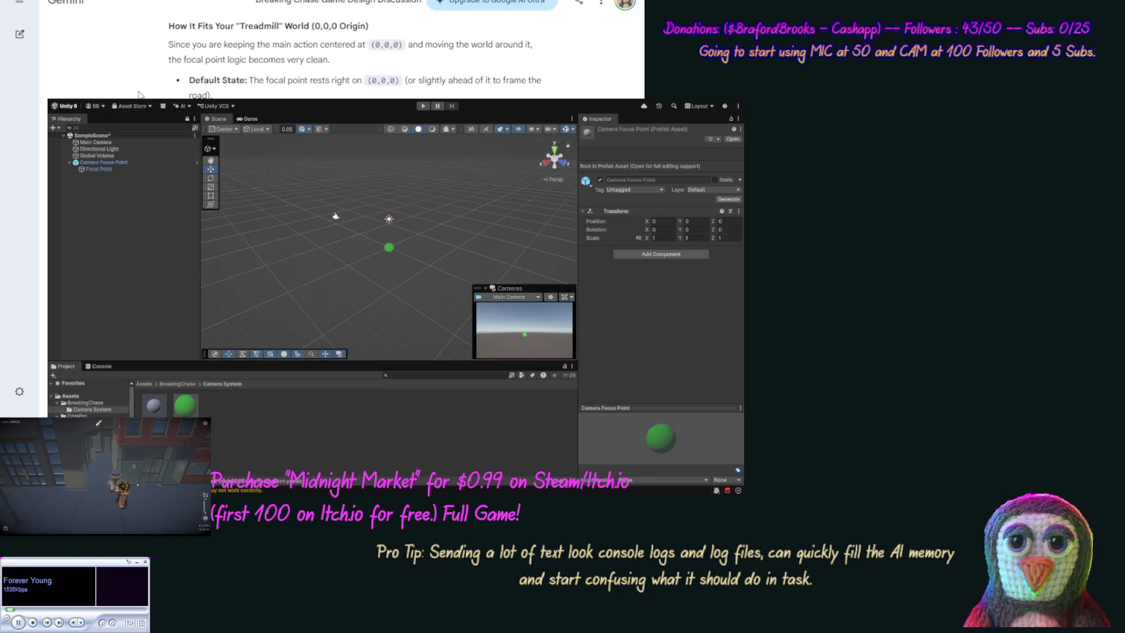